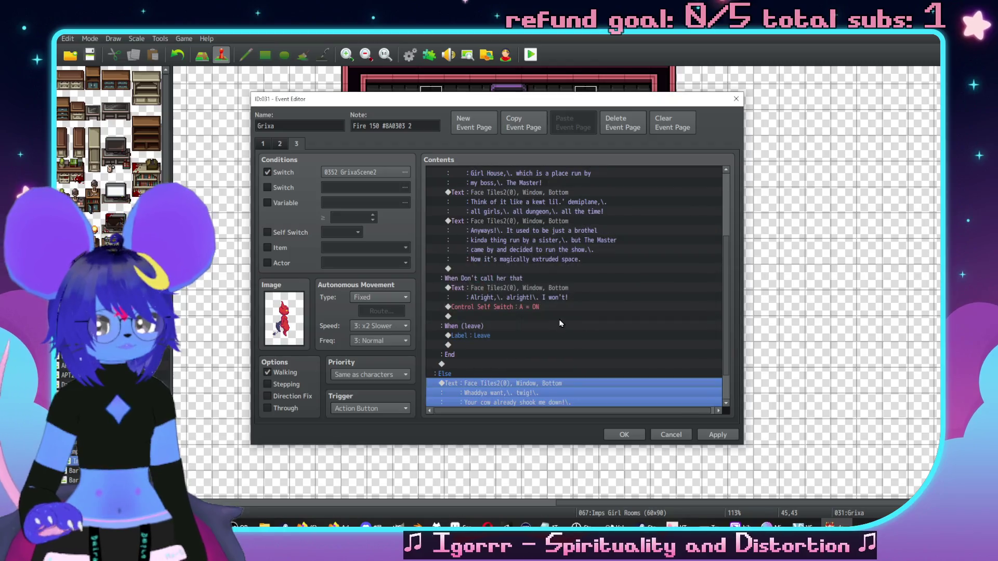
- Cut the Show Choices block and paste it on the line after the self-switch branch's End
{"action": "scroll", "coordinate": [572, 313], "scroll_direction": "up", "scroll_amount": 5}
{"action": "scroll", "coordinate": [620, 326], "scroll_direction": "down", "scroll_amount": 3}
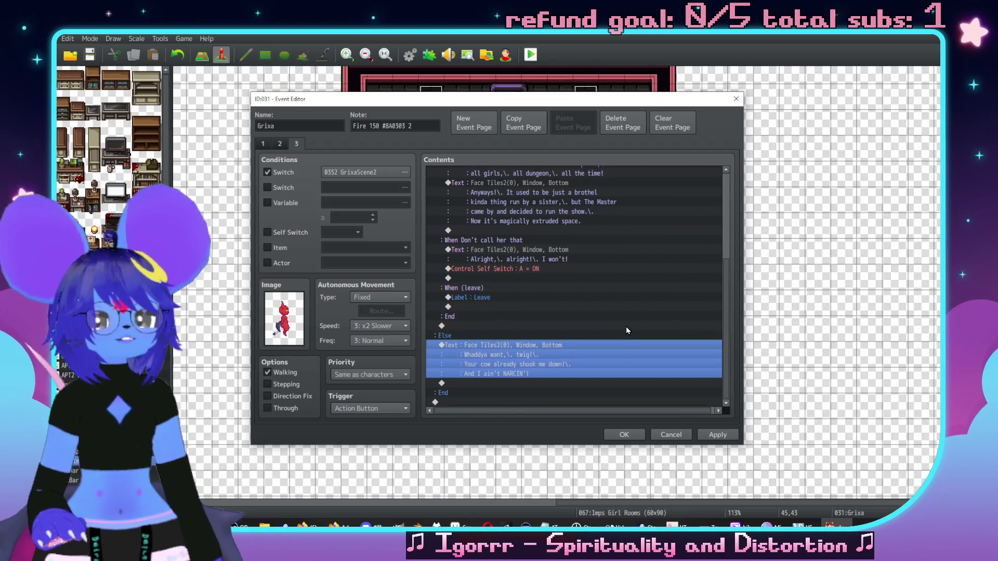
{"action": "scroll", "coordinate": [569, 298], "scroll_direction": "up", "scroll_amount": 6}
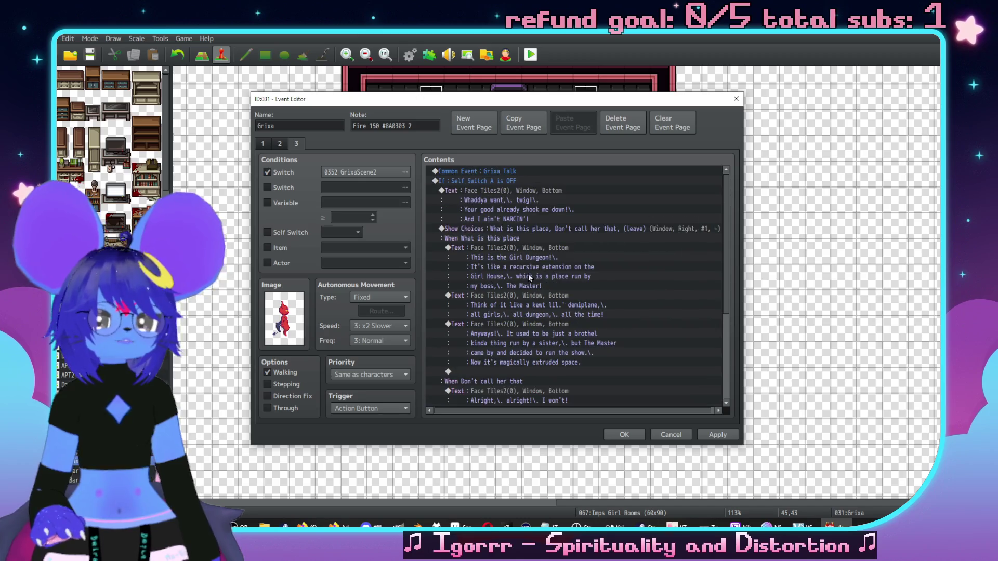
{"action": "left_click", "coordinate": [509, 230]}
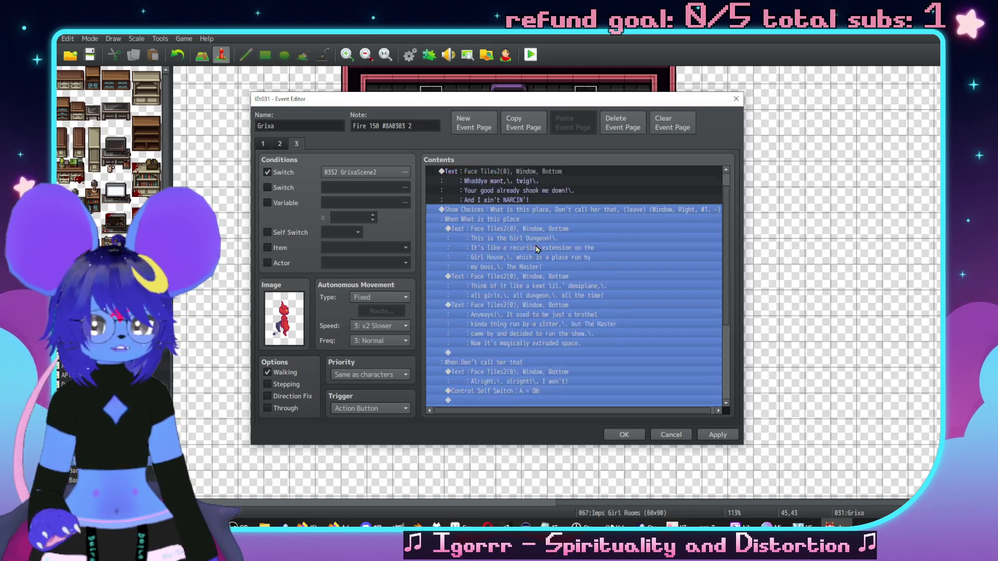
{"action": "key", "text": "Delete"}
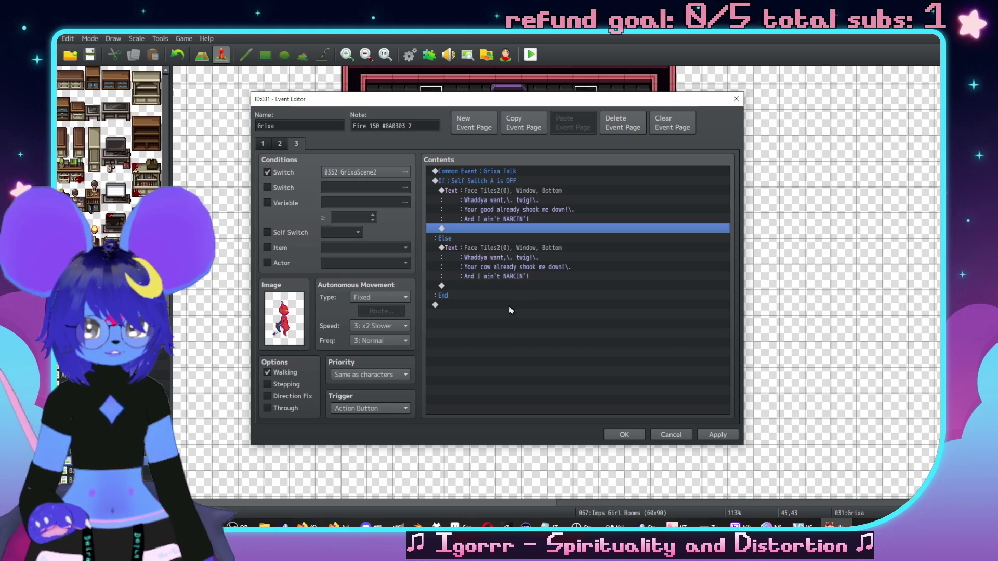
{"action": "left_click", "coordinate": [509, 306]}
{"action": "key", "text": "ctrl+v"}
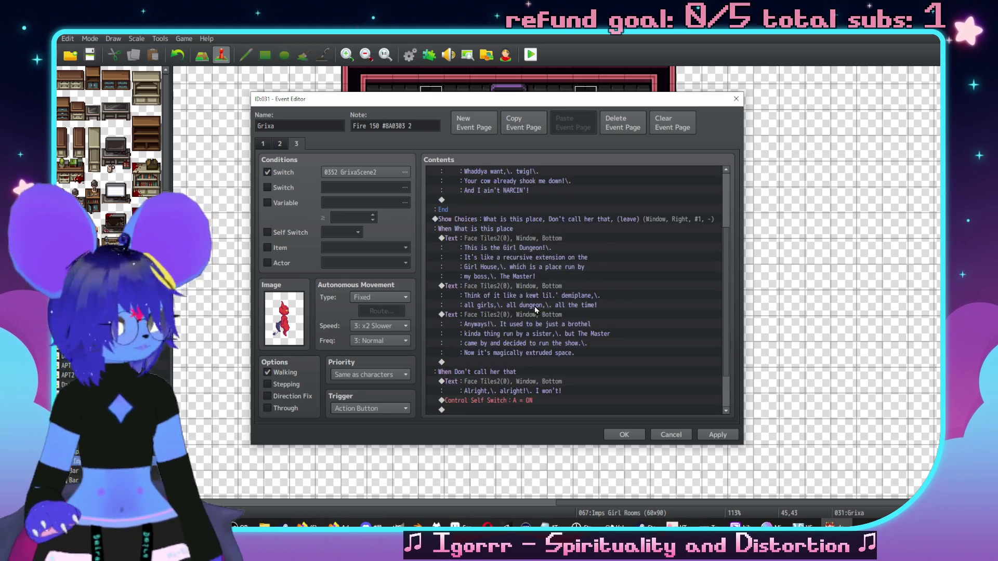
{"action": "scroll", "coordinate": [535, 310], "scroll_direction": "up", "scroll_amount": 2}
{"action": "scroll", "coordinate": [686, 336], "scroll_direction": "up", "scroll_amount": 1}
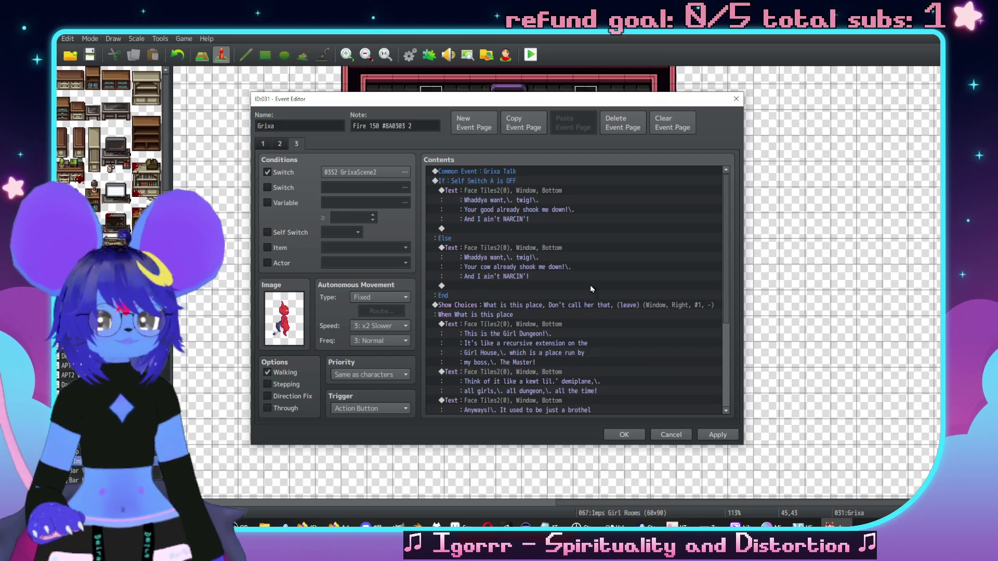
- Correct the first greeting to read "Your goon already shook me down!"
{"action": "double_click", "coordinate": [506, 200]}
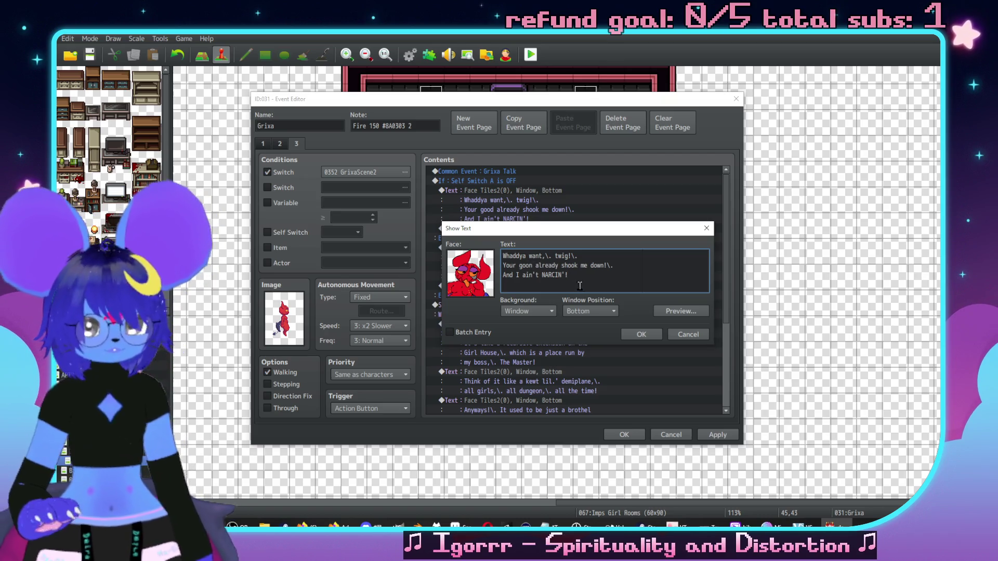
{"action": "left_click", "coordinate": [642, 335]}
{"action": "scroll", "coordinate": [577, 286], "scroll_direction": "down", "scroll_amount": 2}
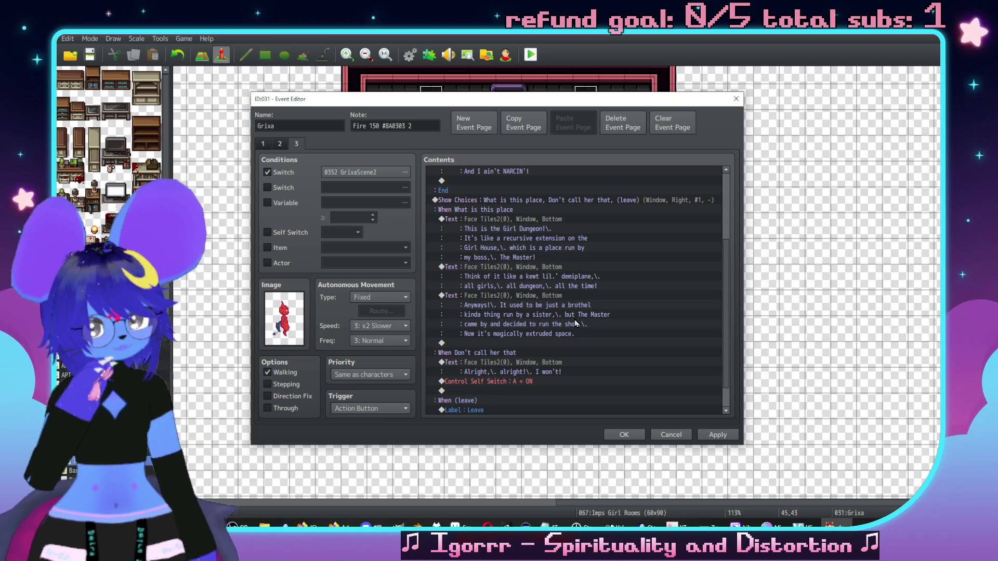
{"action": "scroll", "coordinate": [575, 319], "scroll_direction": "down", "scroll_amount": 1}
{"action": "left_click", "coordinate": [503, 335]}
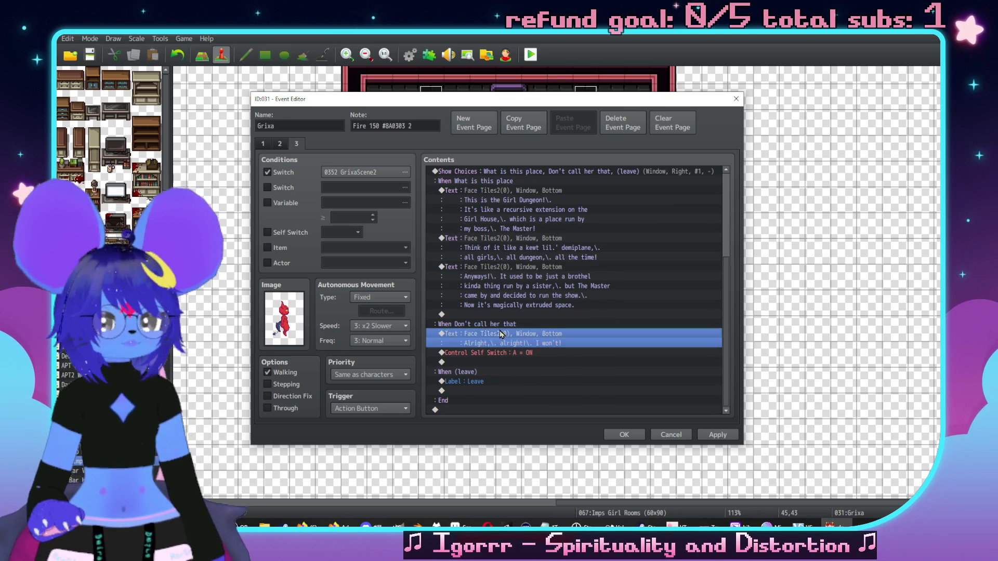
{"action": "key", "text": "Insert"}
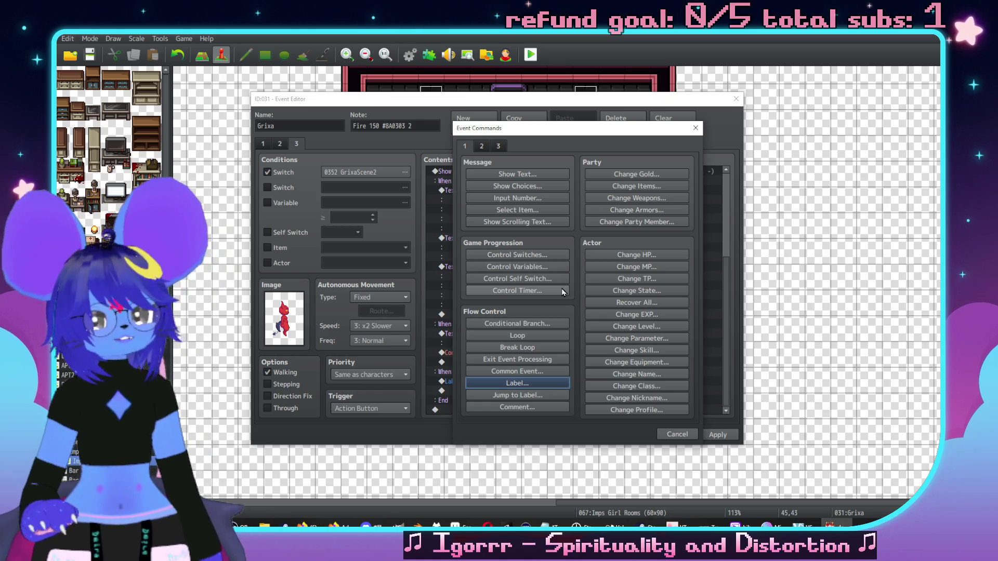
- Delete the 'Label : Leave' line
{"action": "left_click", "coordinate": [669, 433]}
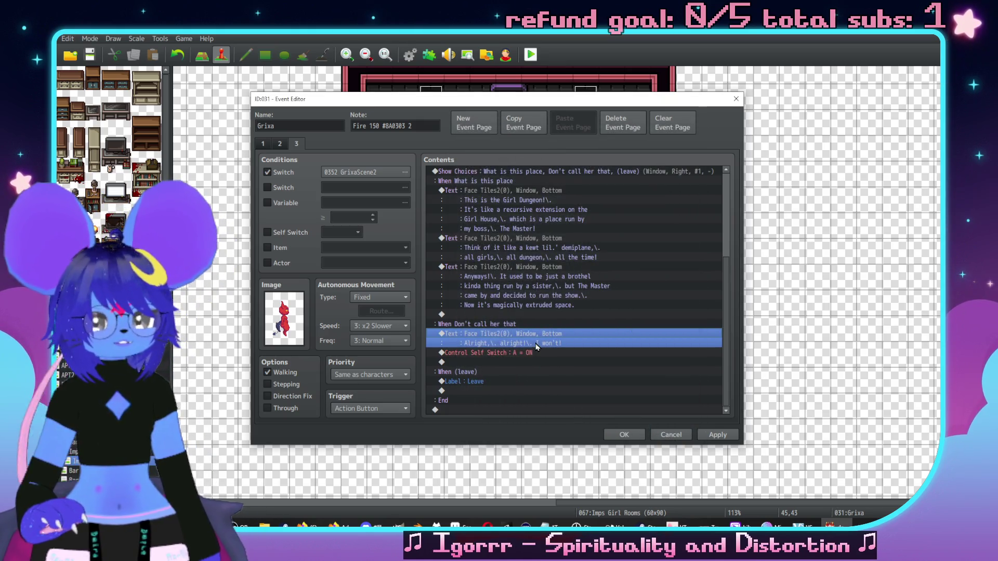
{"action": "left_click", "coordinate": [485, 382]}
{"action": "key", "text": "Insert"}
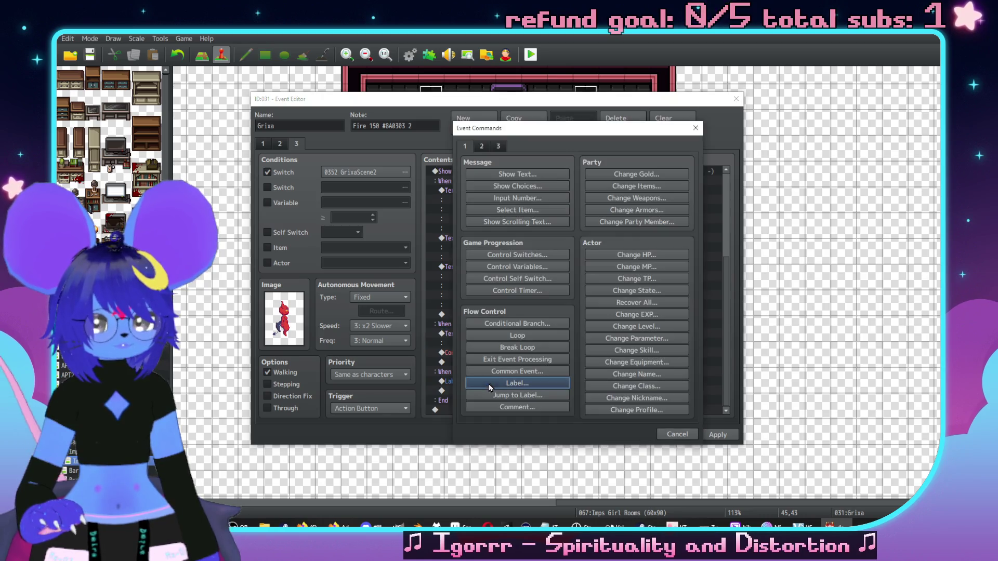
{"action": "key", "text": "Escape"}
{"action": "key", "text": "Delete"}
- Insert a Conditional Branch testing Self Switch A is OFF, with an Else branch
{"action": "double_click", "coordinate": [494, 354]}
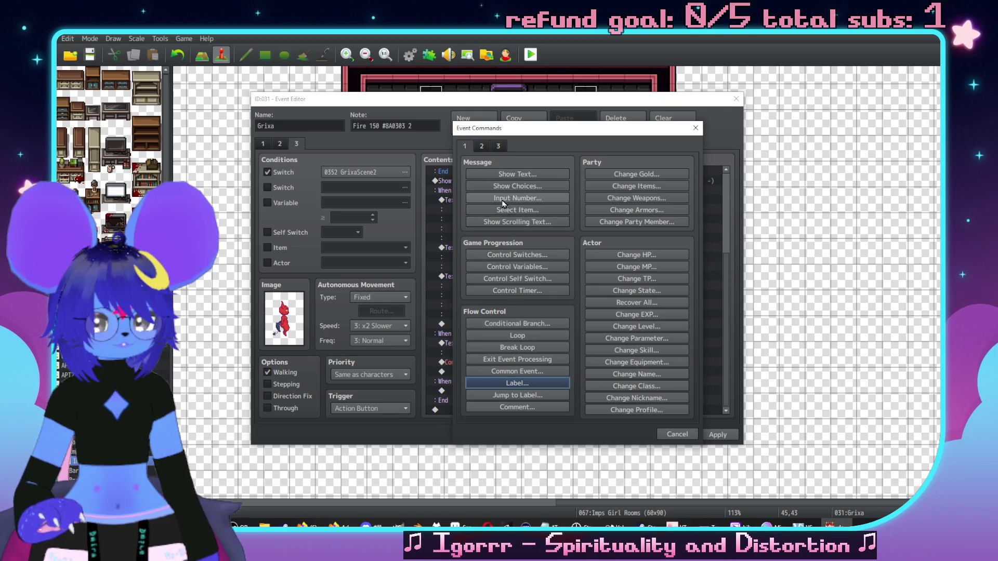
{"action": "left_click", "coordinate": [517, 323]}
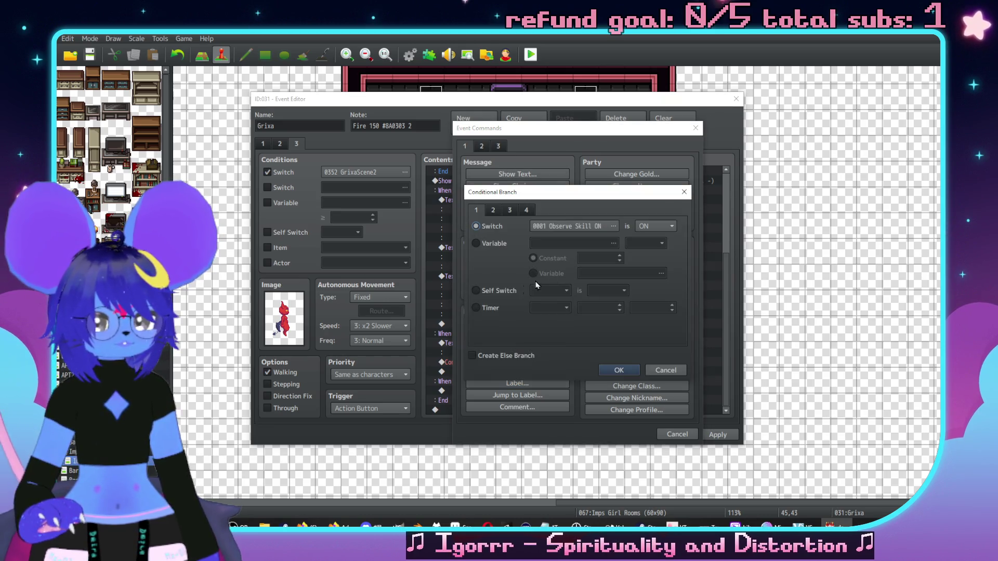
{"action": "left_click", "coordinate": [476, 290]}
{"action": "left_click", "coordinate": [607, 291]}
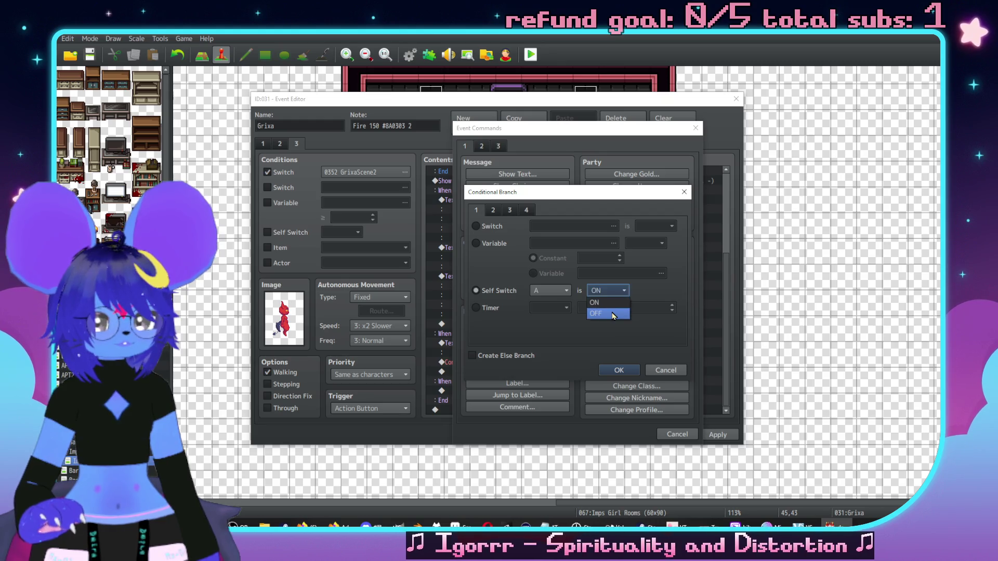
{"action": "left_click", "coordinate": [602, 312]}
{"action": "left_click", "coordinate": [472, 356]}
{"action": "left_click", "coordinate": [620, 370]}
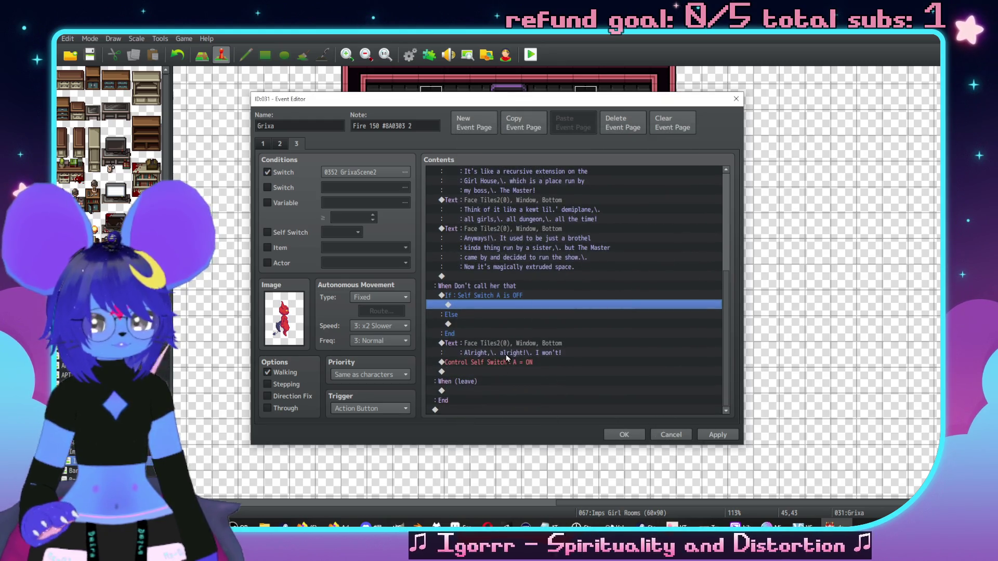
- Move the reply text and Self Switch A command inside the If branch
{"action": "left_click_drag", "start_coordinate": [517, 345], "coordinate": [517, 362]}
{"action": "key", "text": "ctrl+x"}
{"action": "left_click", "coordinate": [496, 324]}
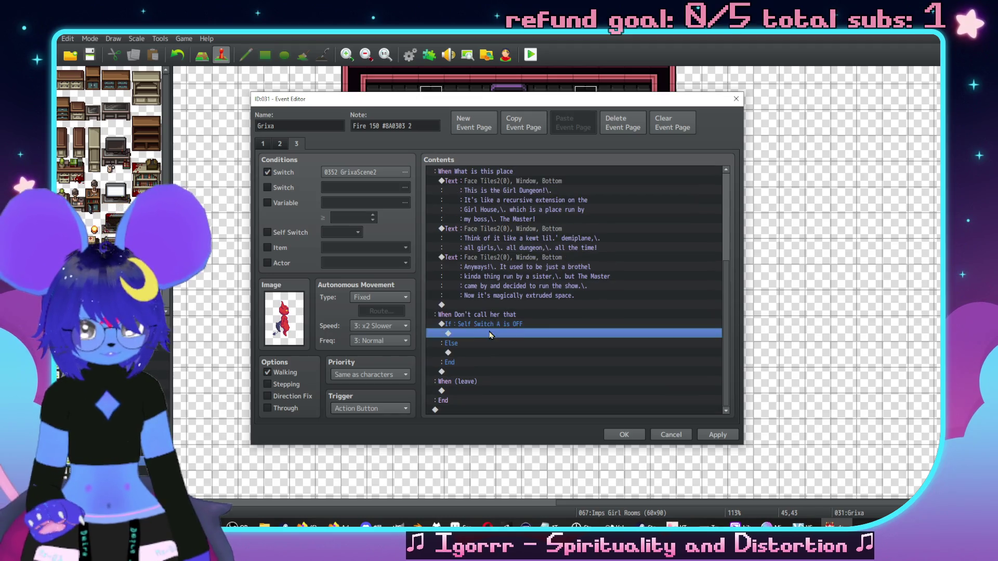
{"action": "key", "text": "ctrl+v"}
{"action": "scroll", "coordinate": [572, 267], "scroll_direction": "up", "scroll_amount": 6}
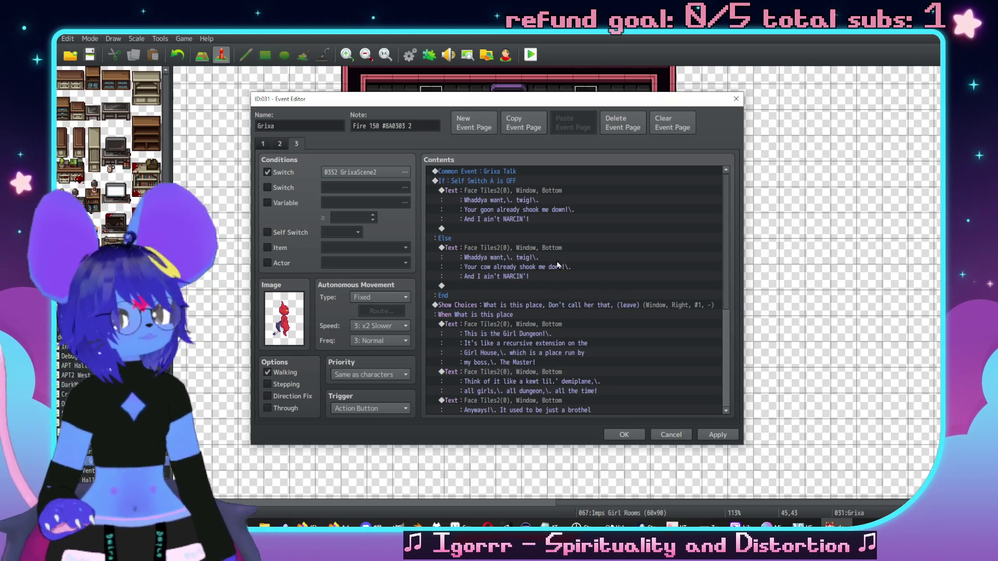
- Add ' on you' before the final '!' in both the first and Else greetings
{"action": "double_click", "coordinate": [561, 209]}
{"action": "key", "text": "BackSpace"}
{"action": "type", "text": "on ya!"}
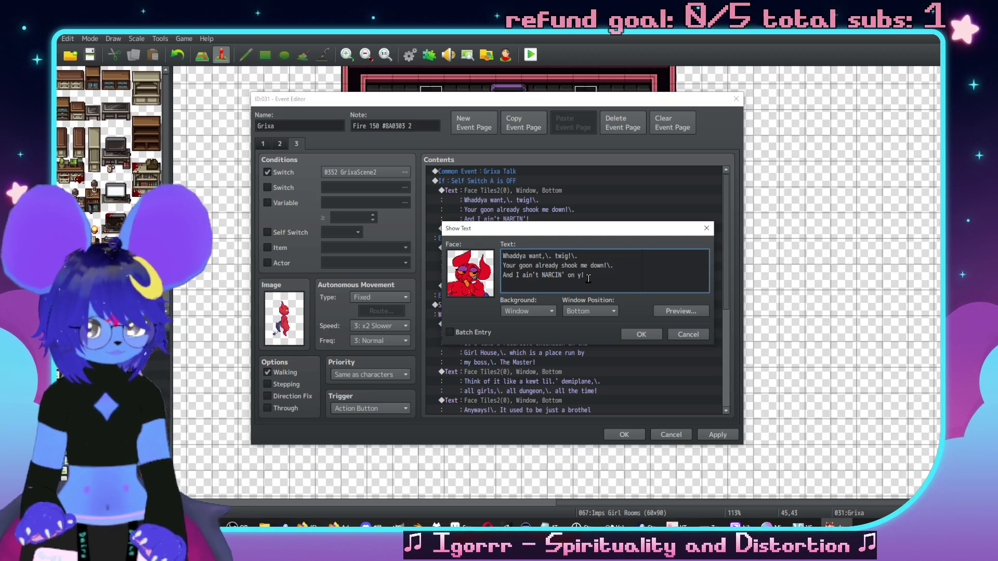
{"action": "key", "text": "BackSpace"}
{"action": "type", "text": "ou"}
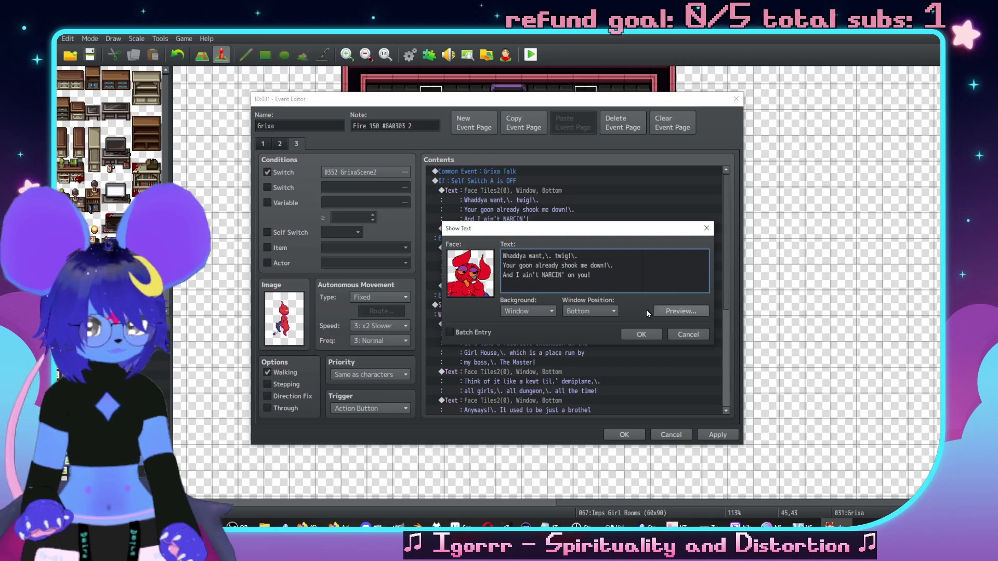
{"action": "left_click", "coordinate": [641, 334]}
{"action": "double_click", "coordinate": [628, 253]}
{"action": "key", "text": "Left"}
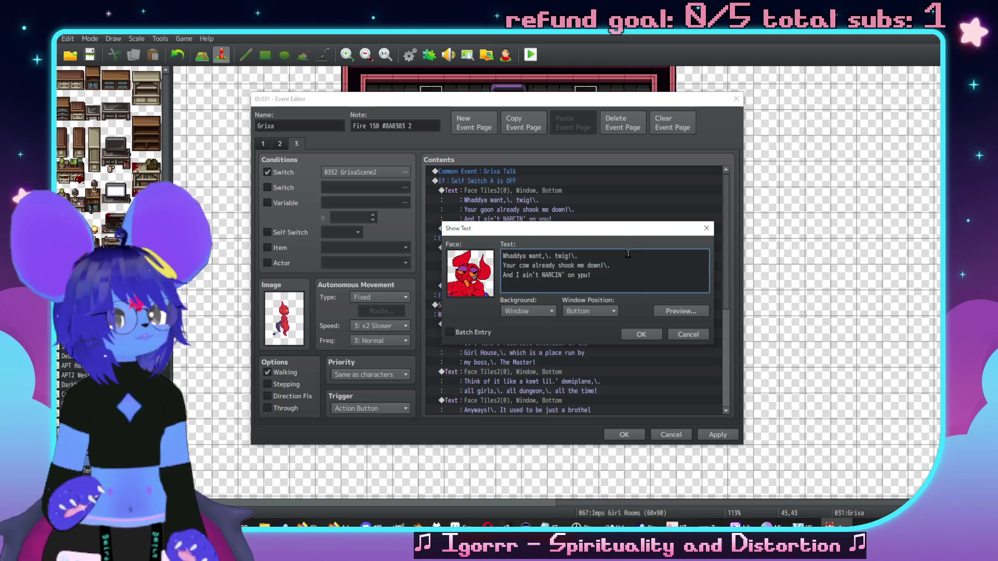
{"action": "key", "text": "BackSpace"}
{"action": "type", "text": "u"}
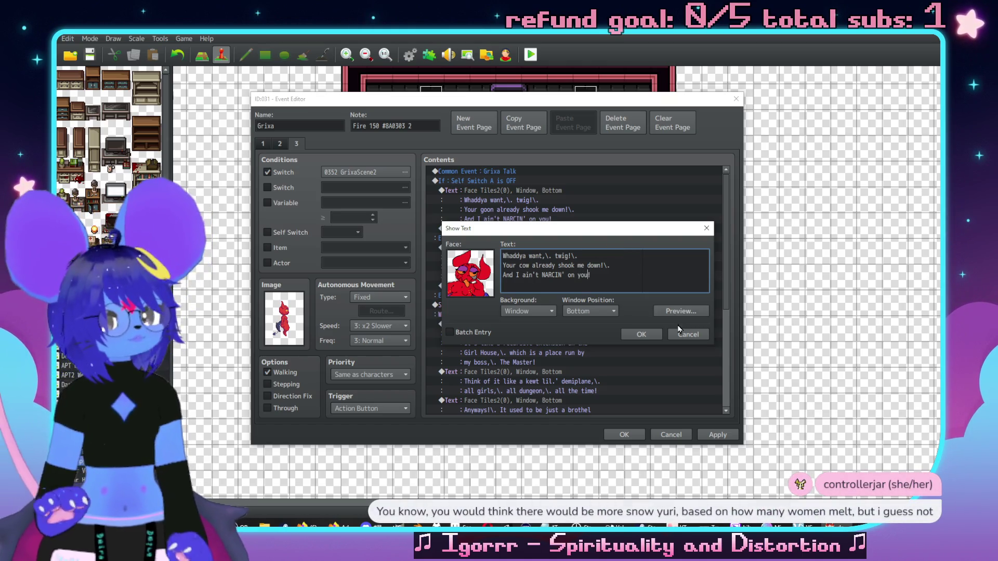
{"action": "left_click", "coordinate": [640, 334]}
{"action": "scroll", "coordinate": [591, 317], "scroll_direction": "down", "scroll_amount": 5}
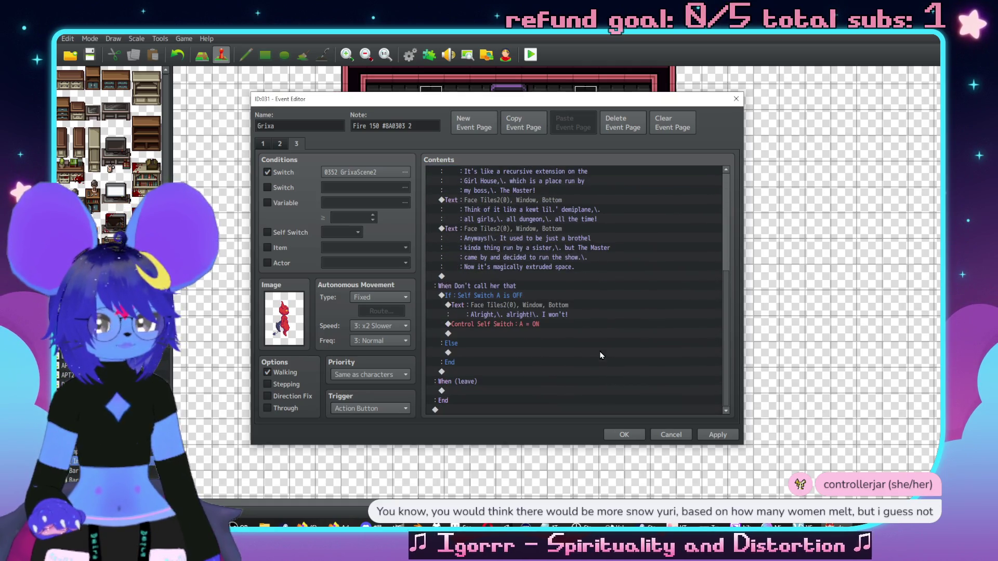
- Extend the reply with 'anymore!\.' and a new line 'I puh\.-romise!'
{"action": "left_click", "coordinate": [541, 311]}
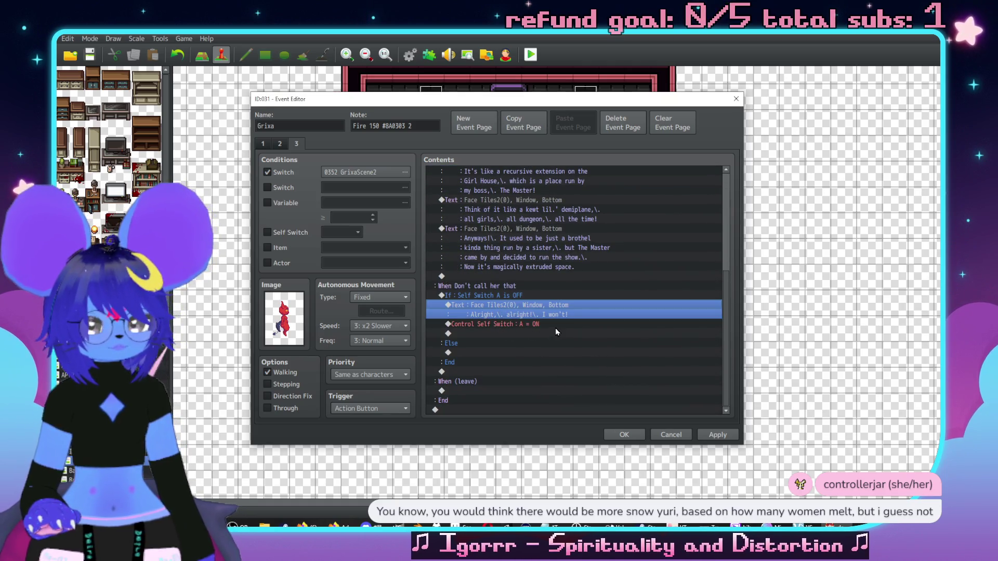
{"action": "key", "text": "Return"}
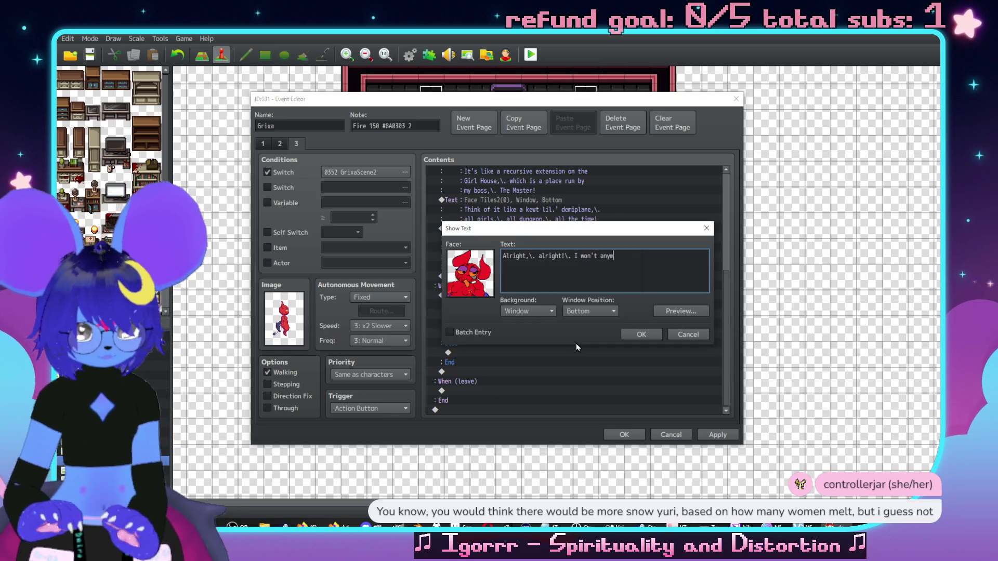
{"action": "type", "text": "ore!\\."}
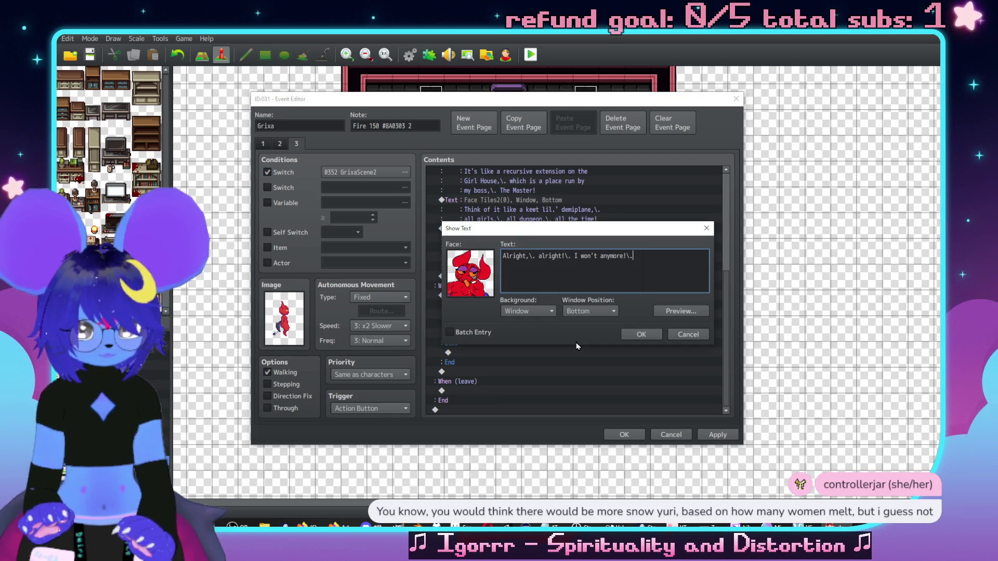
{"action": "key", "text": "Return"}
{"action": "type", "text": "I puh-r"}
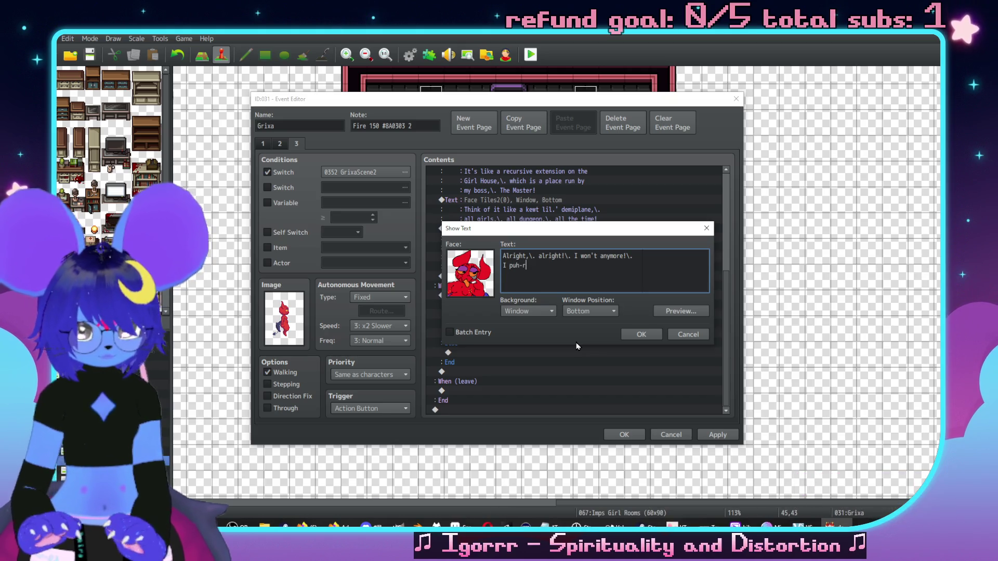
{"action": "type", "text": "omise!"}
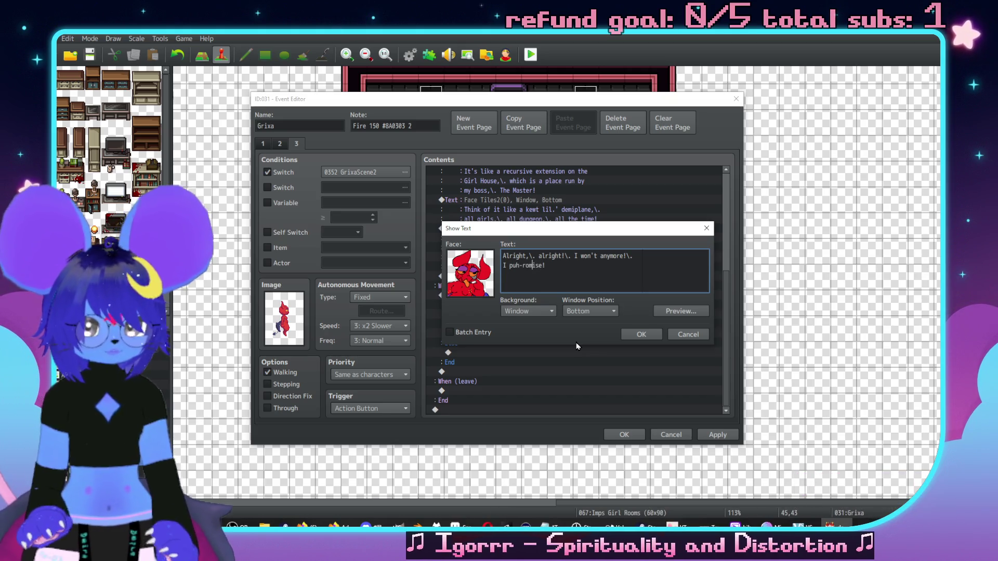
{"action": "key", "text": "Left"}
{"action": "key", "text": "Left"}
{"action": "key", "text": "BackSpace"}
{"action": "type", "text": "\\."}
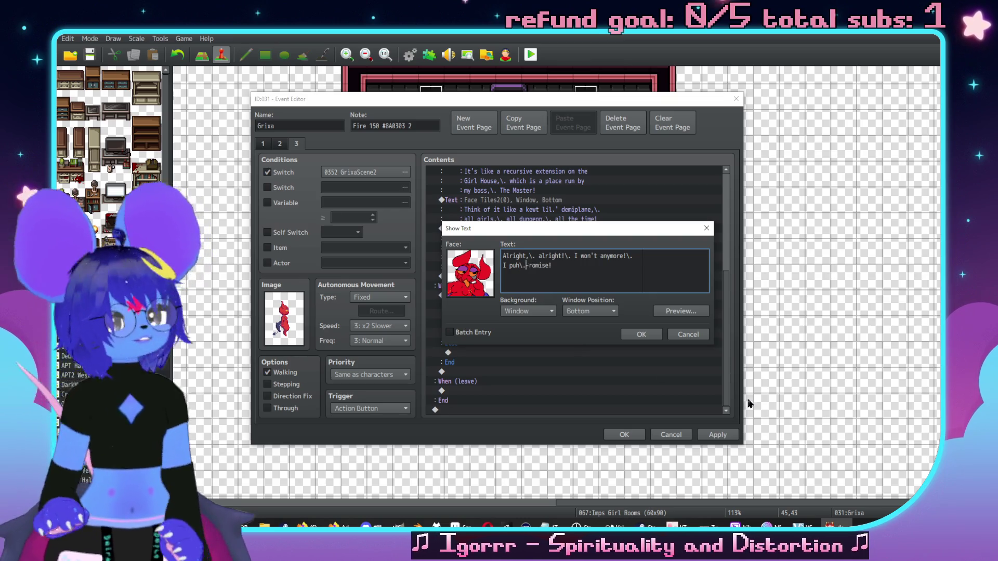
{"action": "left_click", "coordinate": [641, 335]}
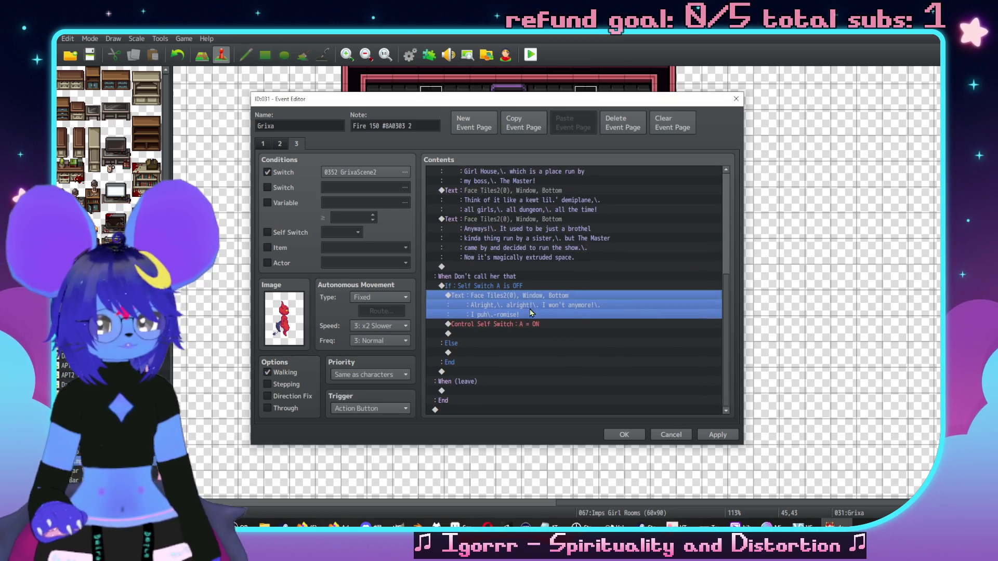
{"action": "double_click", "coordinate": [491, 352]}
- Add a Common Event call to 'Reset Talk' at the end of the page
{"action": "left_click", "coordinate": [678, 435]}
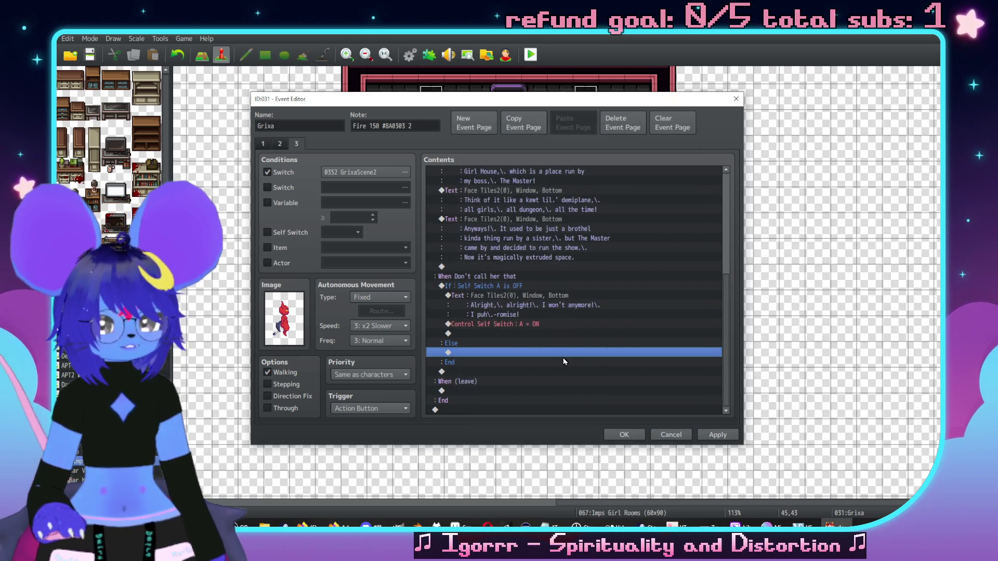
{"action": "double_click", "coordinate": [509, 409]}
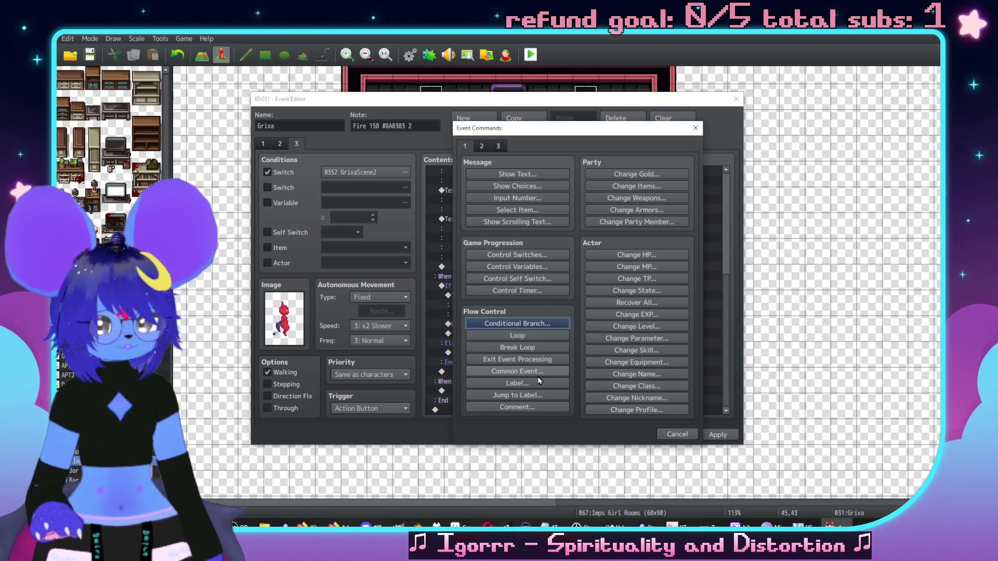
{"action": "left_click", "coordinate": [526, 372]}
{"action": "left_click", "coordinate": [565, 288]}
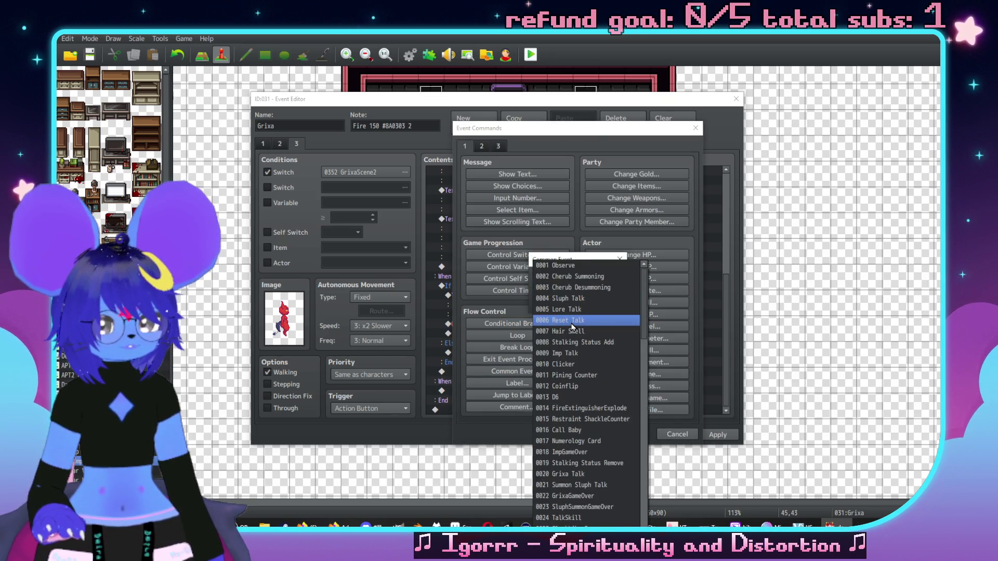
{"action": "left_click", "coordinate": [572, 320]}
{"action": "left_click", "coordinate": [556, 304]}
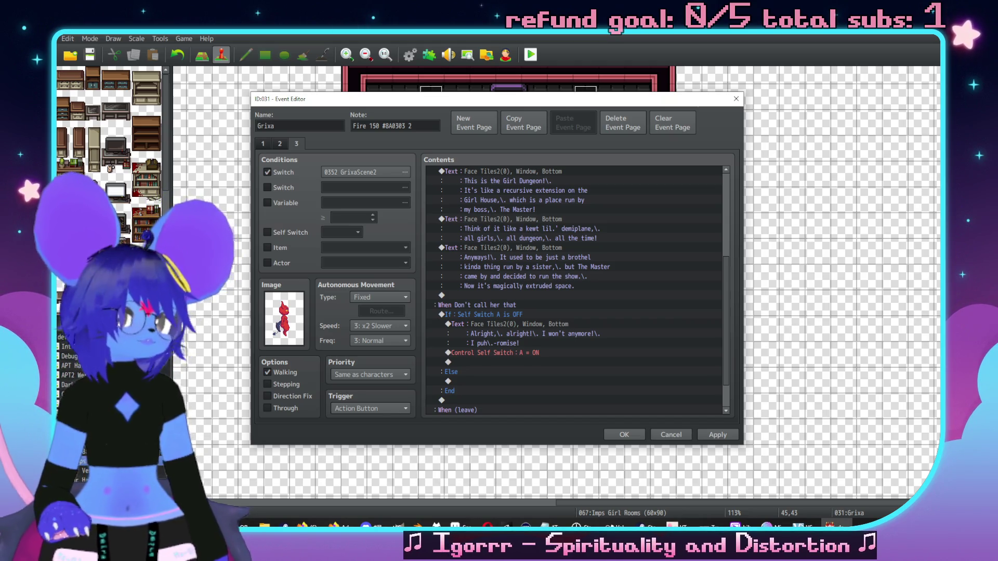
- Add a Common Event call to 'Sluph Talk' under the Else branch
{"action": "left_click", "coordinate": [556, 334]}
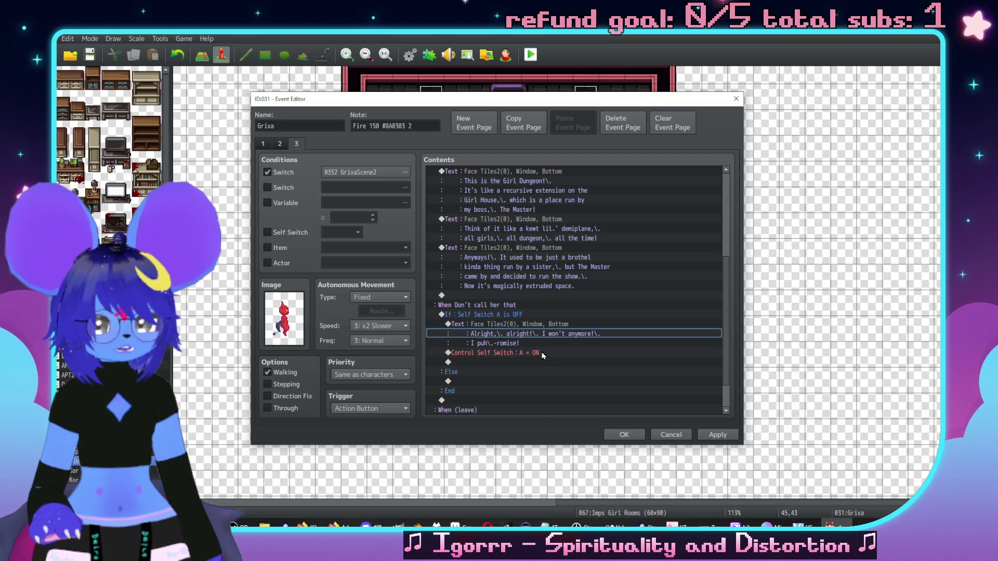
{"action": "key", "text": "Down"}
{"action": "key", "text": "Down"}
{"action": "key", "text": "Down"}
{"action": "key", "text": "Return"}
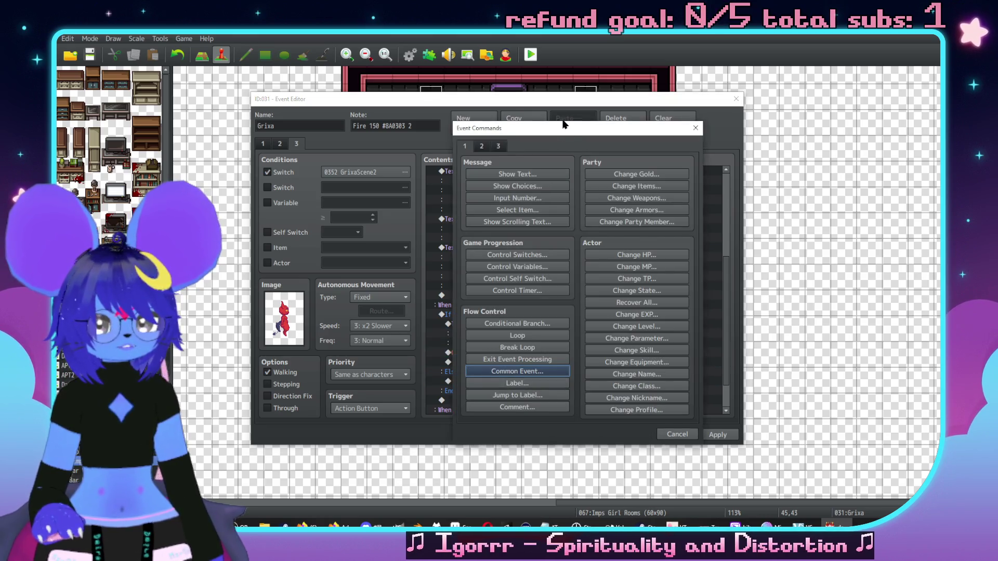
{"action": "left_click_drag", "start_coordinate": [599, 126], "coordinate": [685, 124]}
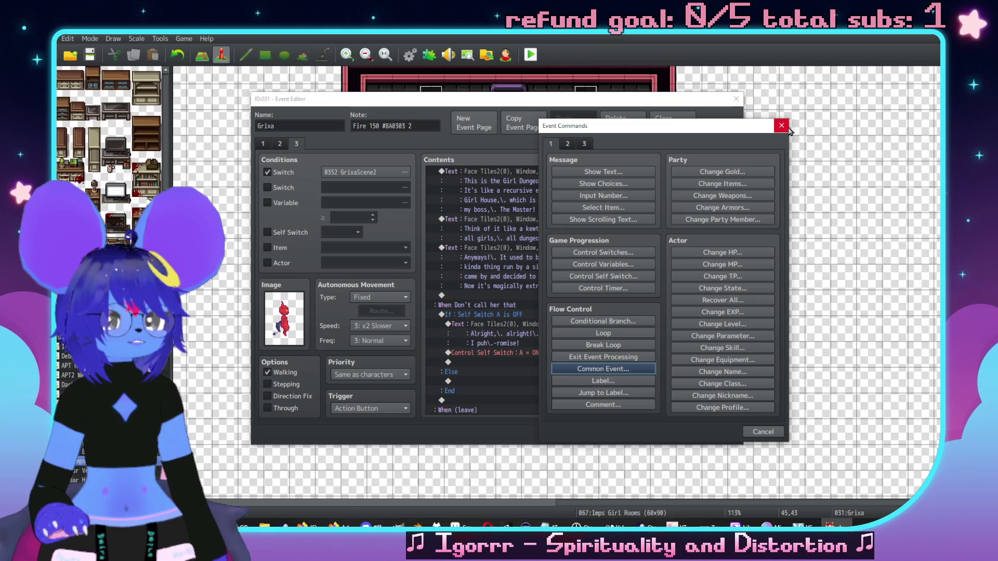
{"action": "left_click", "coordinate": [563, 148]}
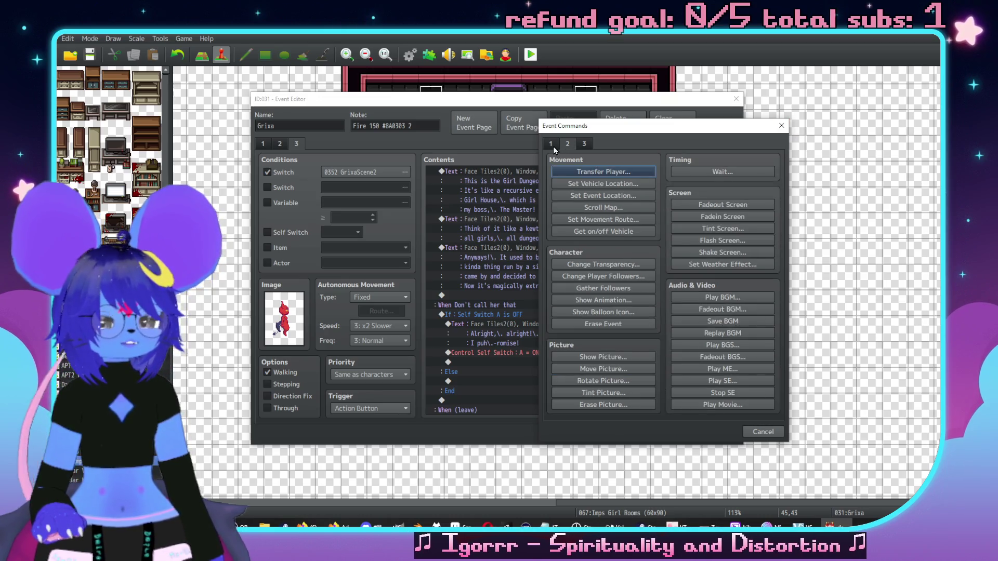
{"action": "left_click", "coordinate": [552, 145]}
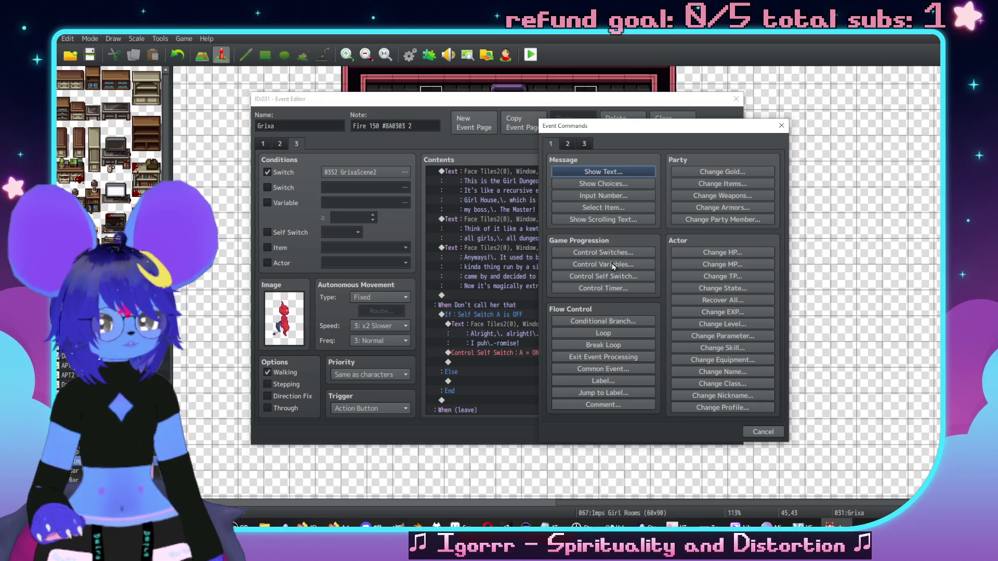
{"action": "left_click", "coordinate": [603, 368]}
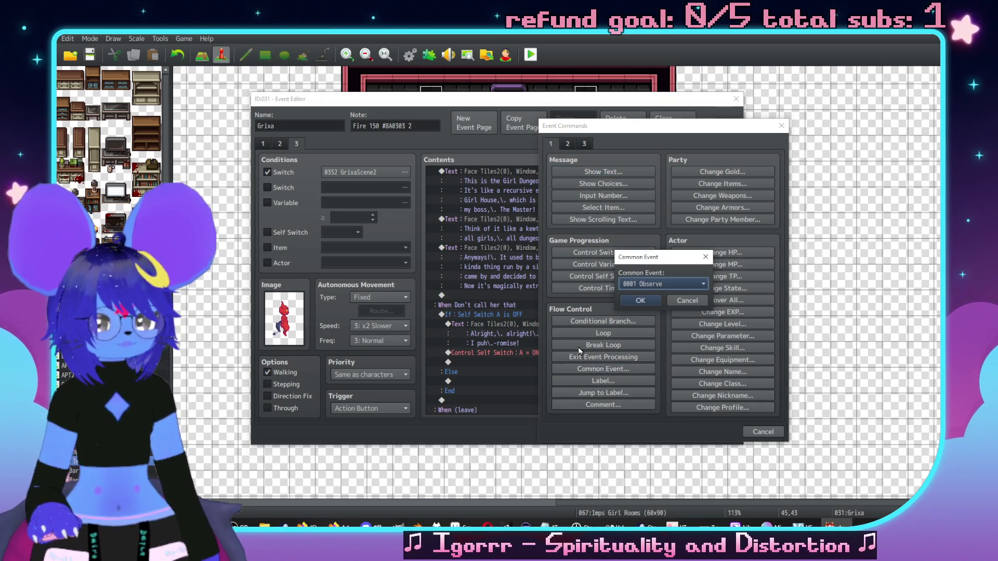
{"action": "left_click", "coordinate": [643, 286]}
{"action": "left_click", "coordinate": [691, 265]}
{"action": "left_click", "coordinate": [640, 300]}
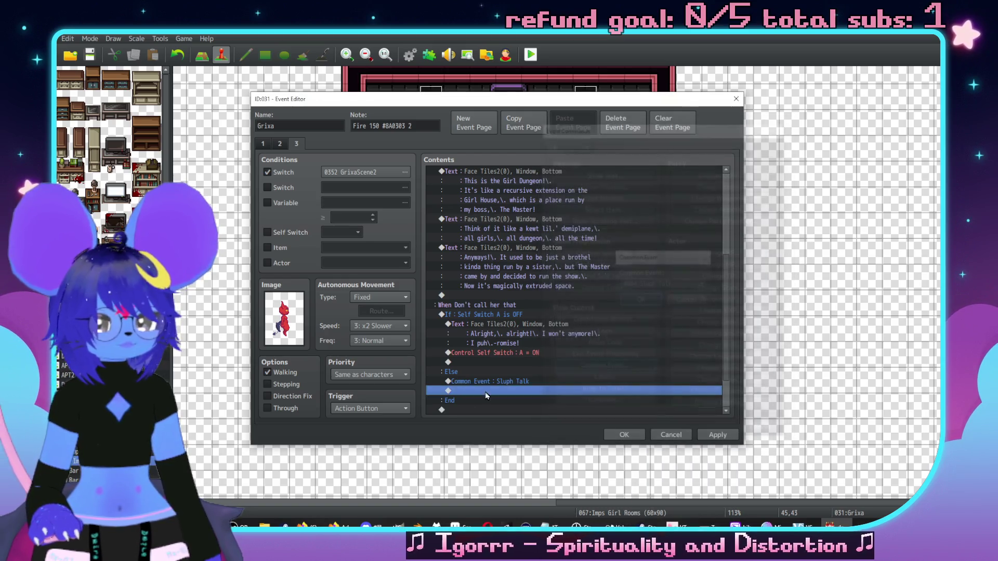
{"action": "double_click", "coordinate": [476, 391]}
- Add a Show Text with the second Face Tiles4 face reading "Uhh,\. \[18]Red\c[0]"
{"action": "left_click", "coordinate": [508, 176]}
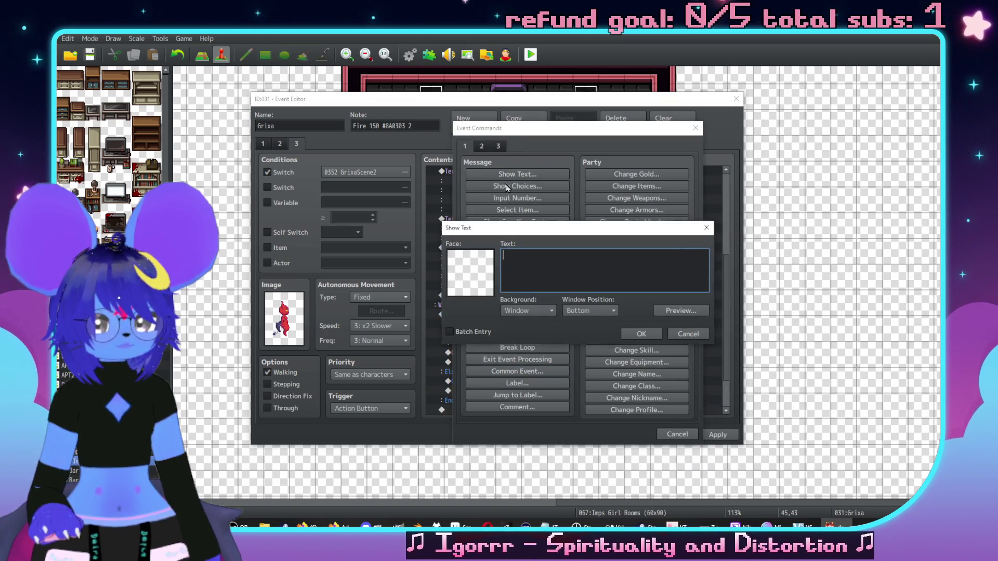
{"action": "double_click", "coordinate": [470, 267]}
{"action": "left_click", "coordinate": [458, 210]}
{"action": "left_click", "coordinate": [468, 220]}
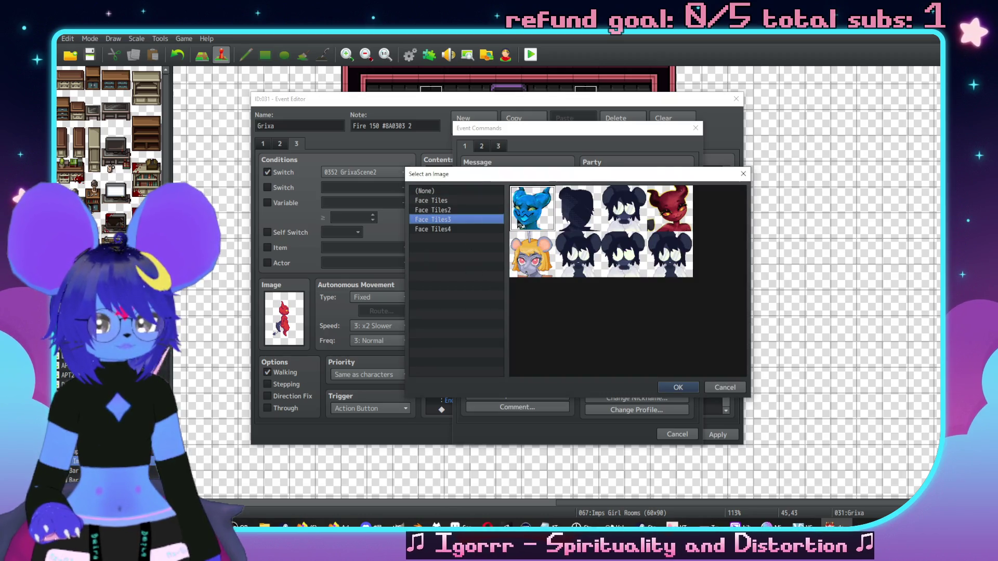
{"action": "left_click", "coordinate": [485, 210]}
{"action": "left_click", "coordinate": [471, 229]}
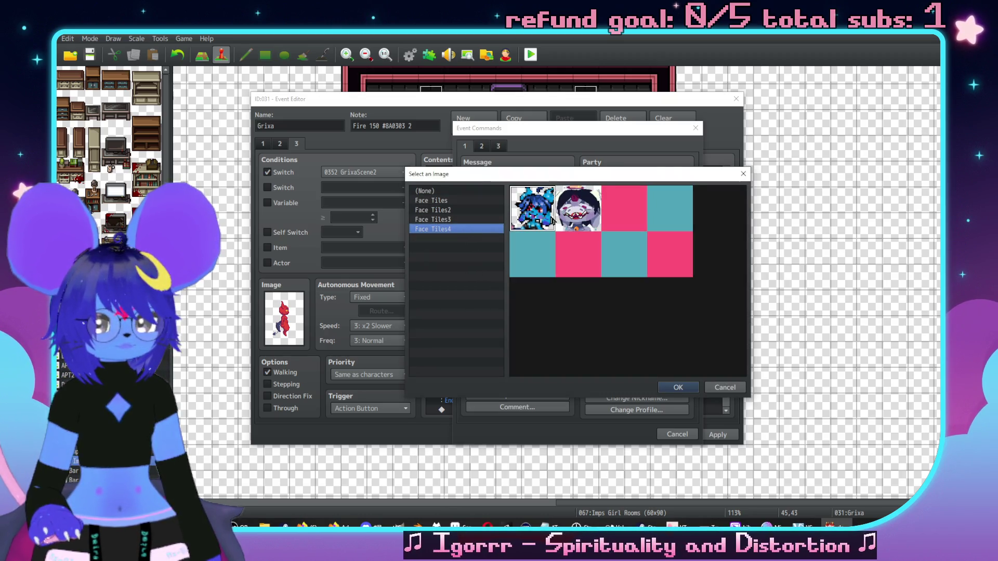
{"action": "double_click", "coordinate": [580, 219]}
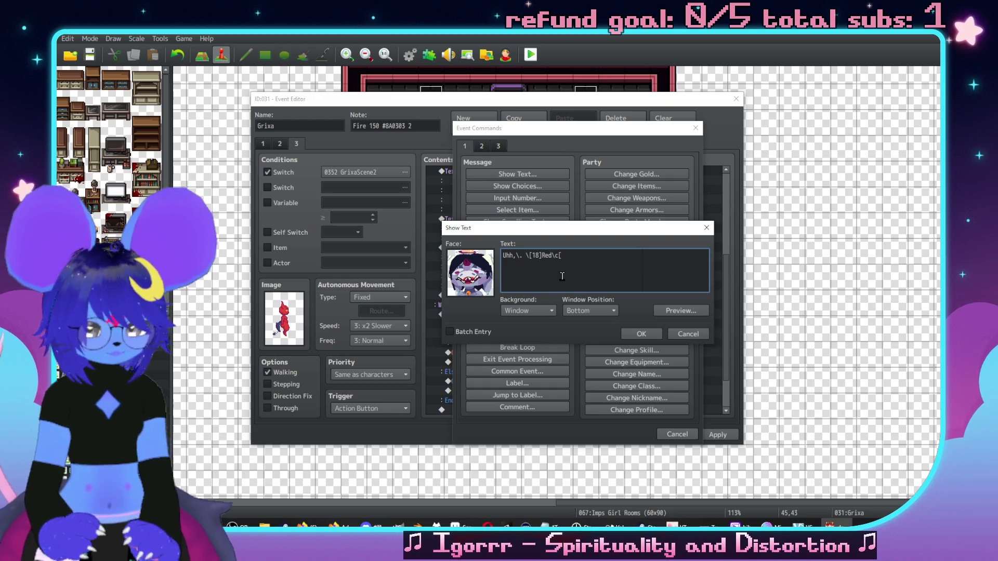
{"action": "type", "text": "0]"}
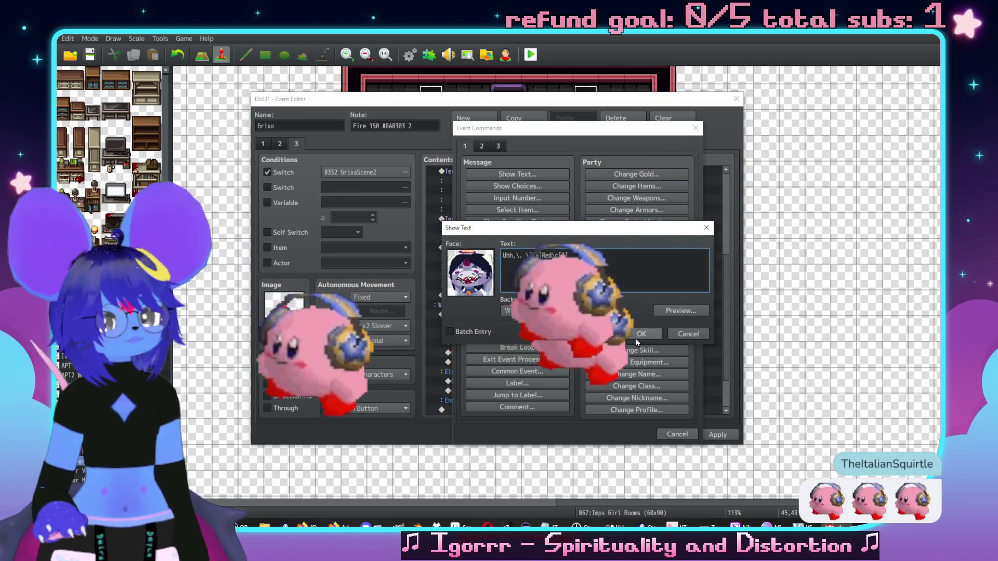
{"action": "left_click", "coordinate": [635, 337]}
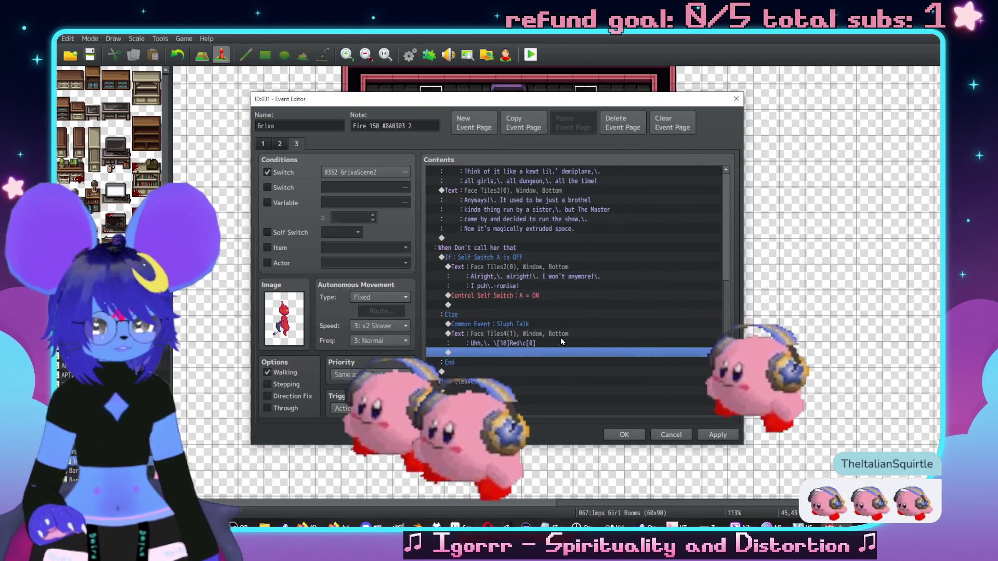
- Paste a copy of that line and rewrite it to "I sorta am a cow"
{"action": "key", "text": "ctrl+v"}
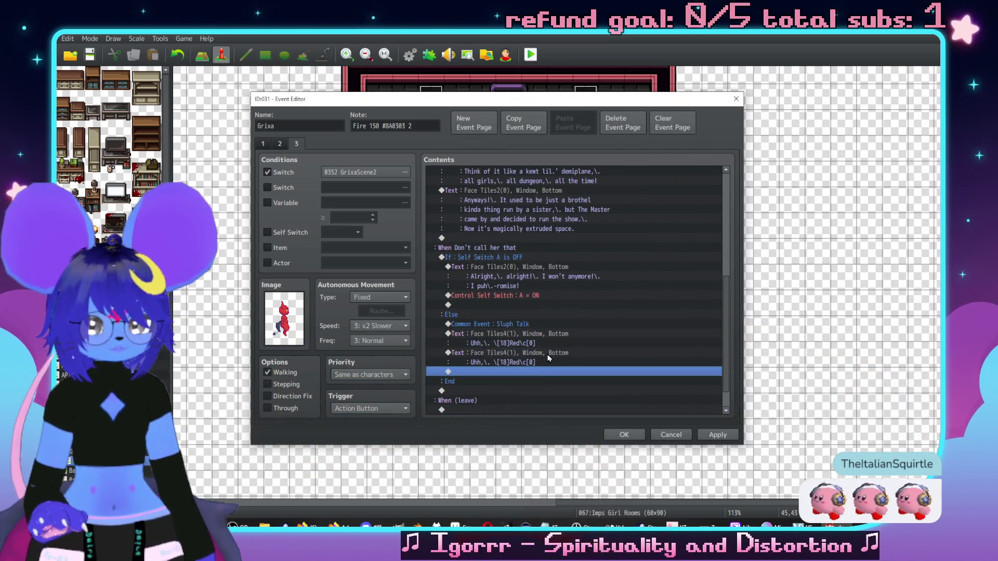
{"action": "double_click", "coordinate": [547, 355]}
{"action": "type", "text": "I sorta a"}
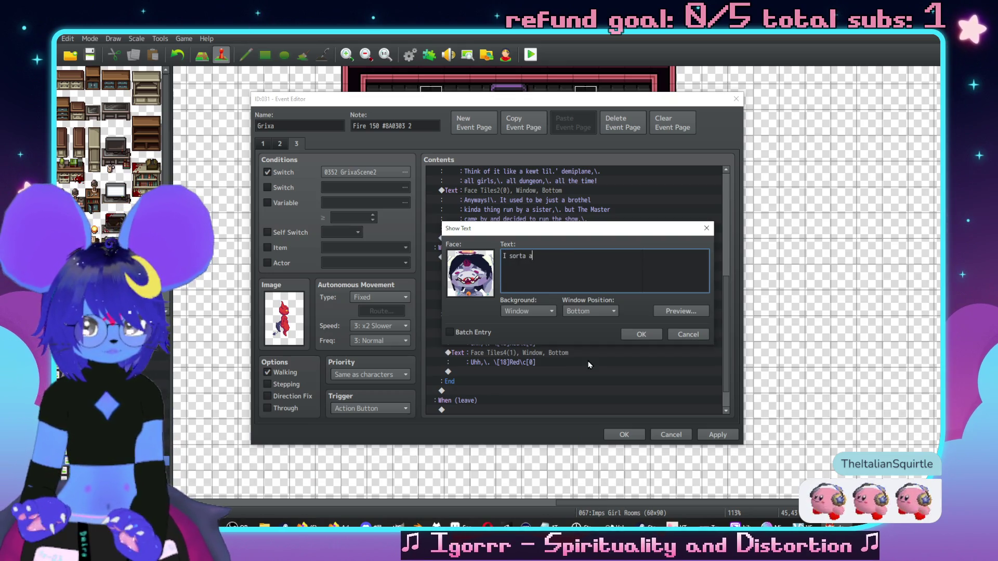
{"action": "type", "text": "m a cow"}
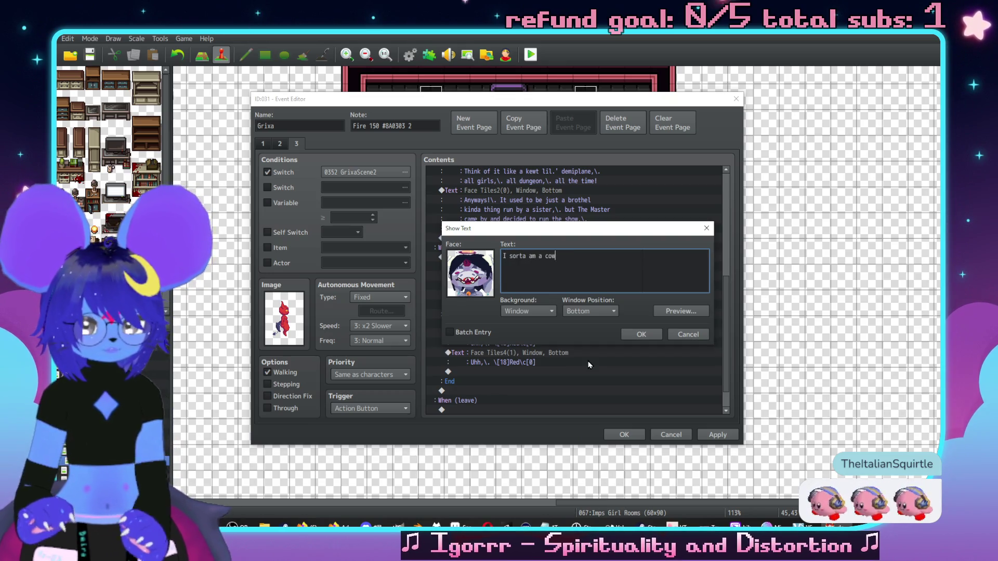
{"action": "left_click", "coordinate": [649, 336]}
{"action": "scroll", "coordinate": [571, 335], "scroll_direction": "up", "scroll_amount": 4}
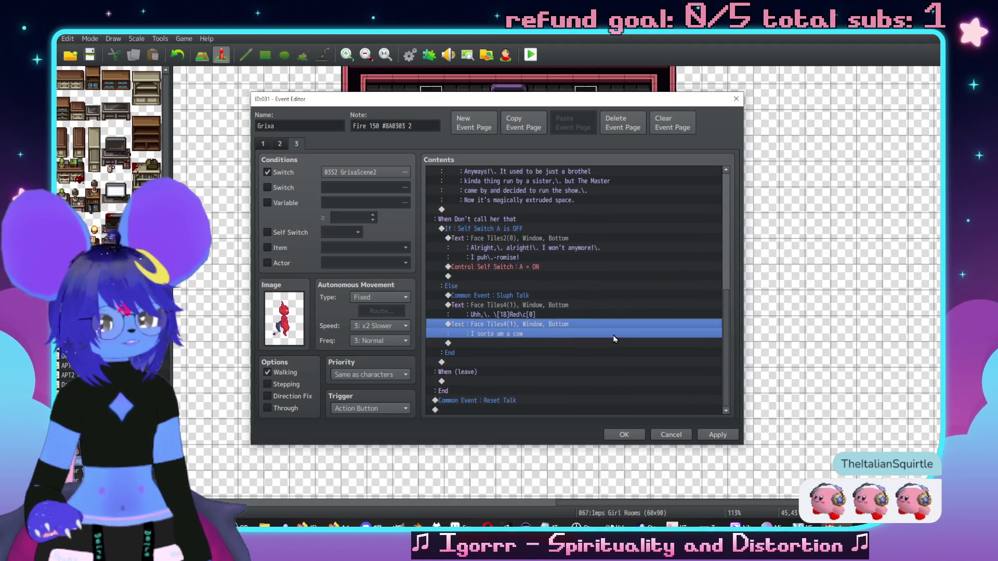
{"action": "scroll", "coordinate": [572, 337], "scroll_direction": "down", "scroll_amount": 3}
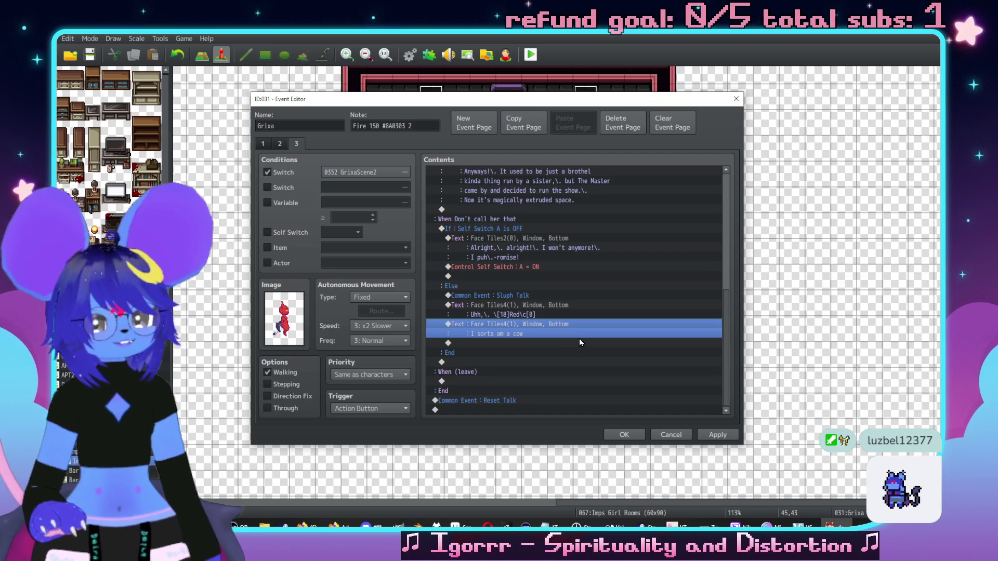
- Insert a Conditional Branch checking Checker is in the party, with Else
{"action": "double_click", "coordinate": [579, 343]}
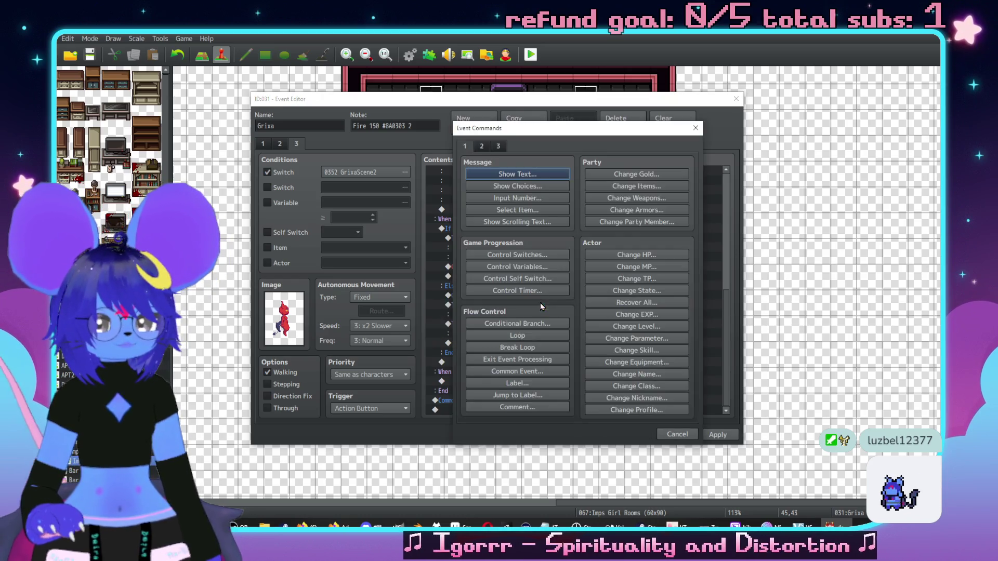
{"action": "left_click", "coordinate": [502, 145]}
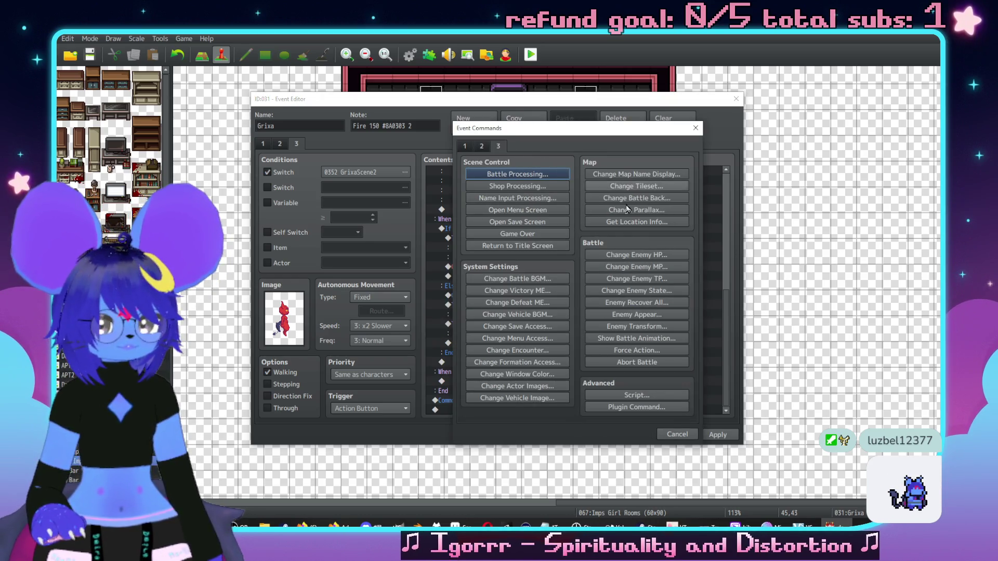
{"action": "left_click", "coordinate": [464, 146]}
{"action": "left_click", "coordinate": [516, 322]}
{"action": "left_click", "coordinate": [499, 213]}
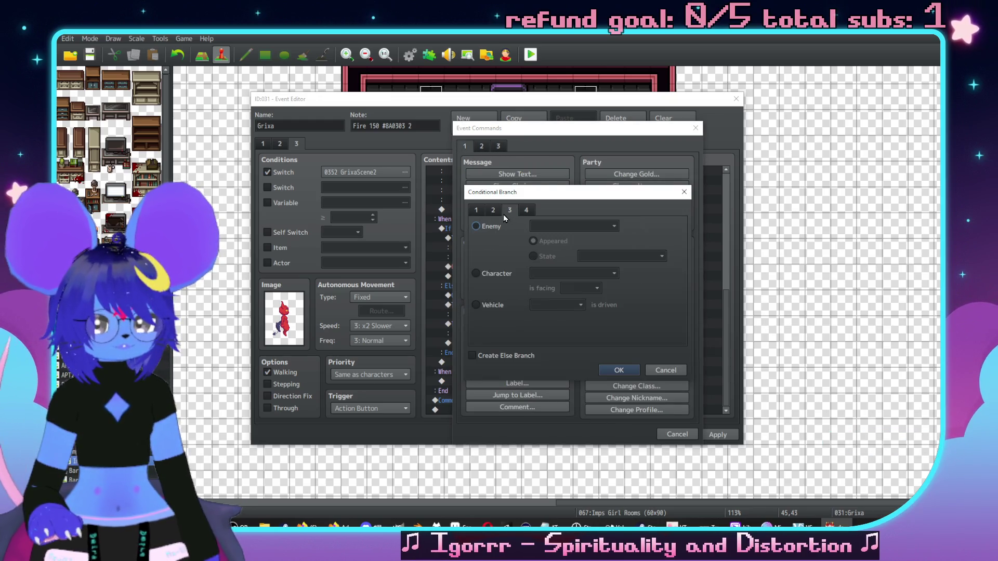
{"action": "left_click", "coordinate": [491, 227]}
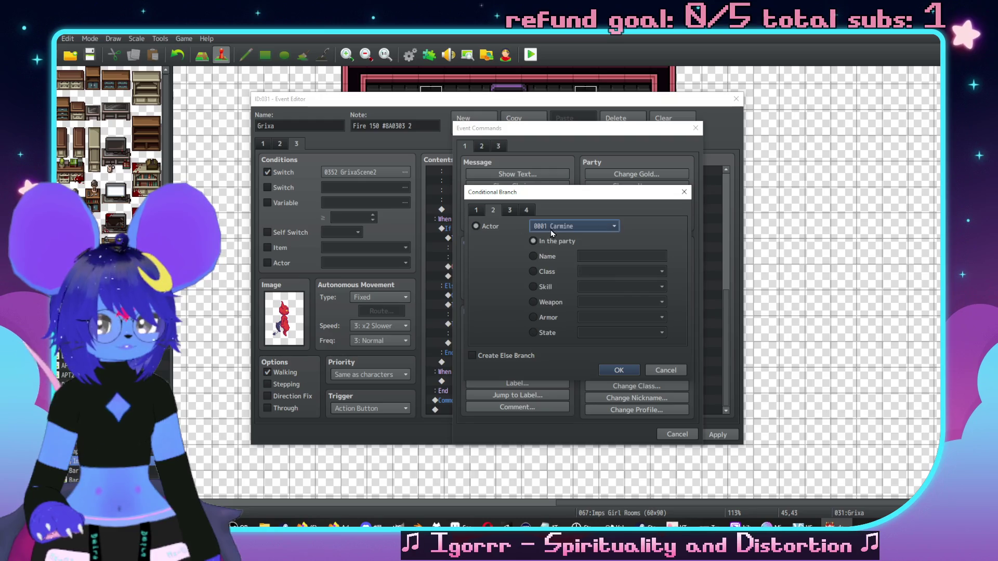
{"action": "left_click", "coordinate": [572, 226]}
{"action": "left_click", "coordinate": [551, 297]}
{"action": "left_click", "coordinate": [516, 354]}
{"action": "left_click", "coordinate": [619, 370]}
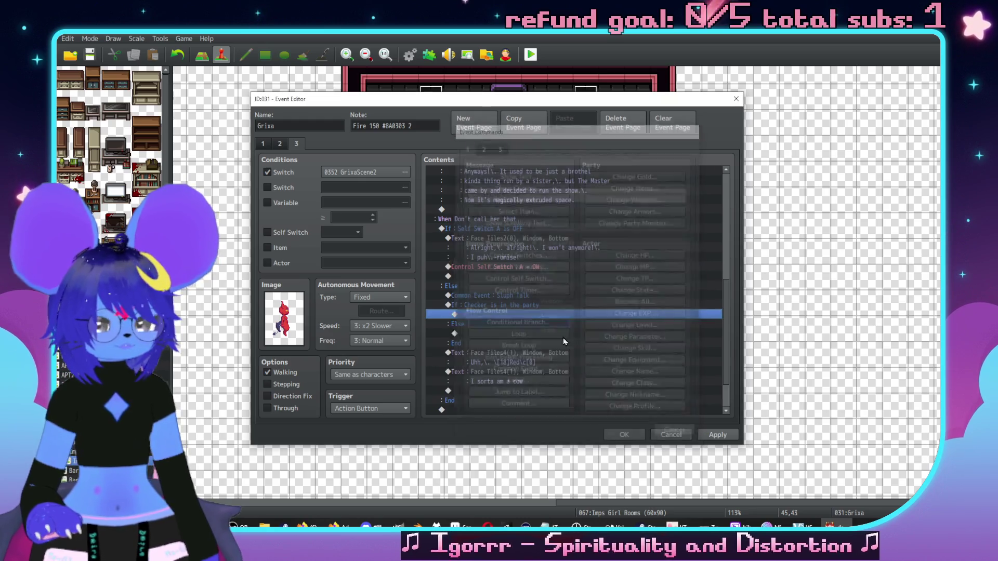
- Add a 'Follower 2' plugin command inside the Checker branch
{"action": "double_click", "coordinate": [525, 270]}
{"action": "left_click", "coordinate": [498, 146]}
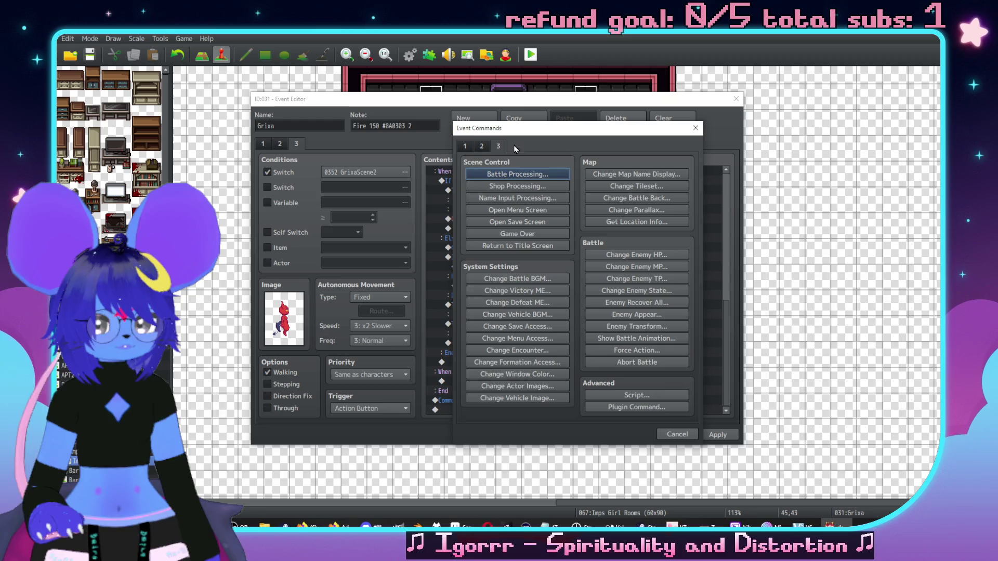
{"action": "left_click", "coordinate": [637, 407]}
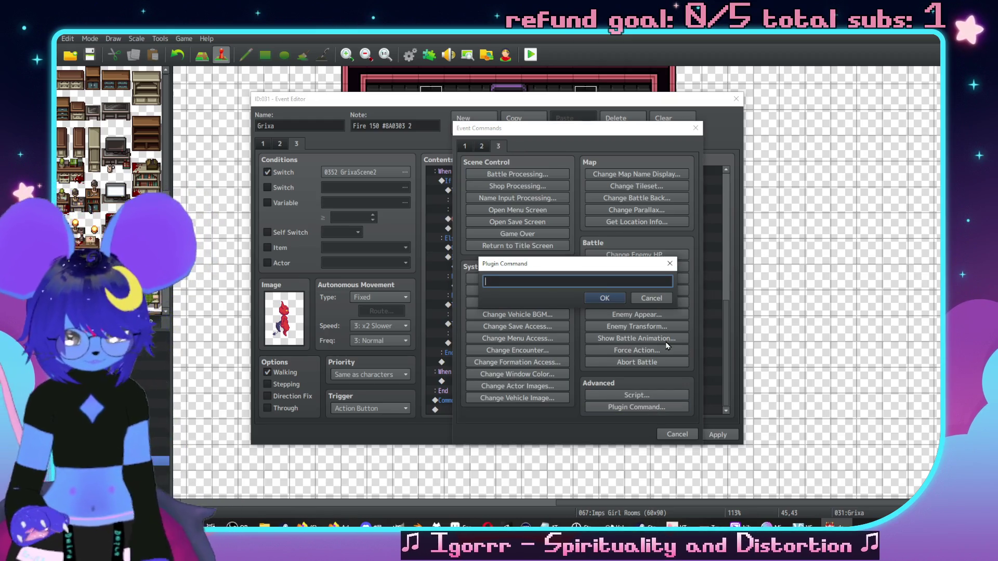
{"action": "type", "text": "Follower 2"}
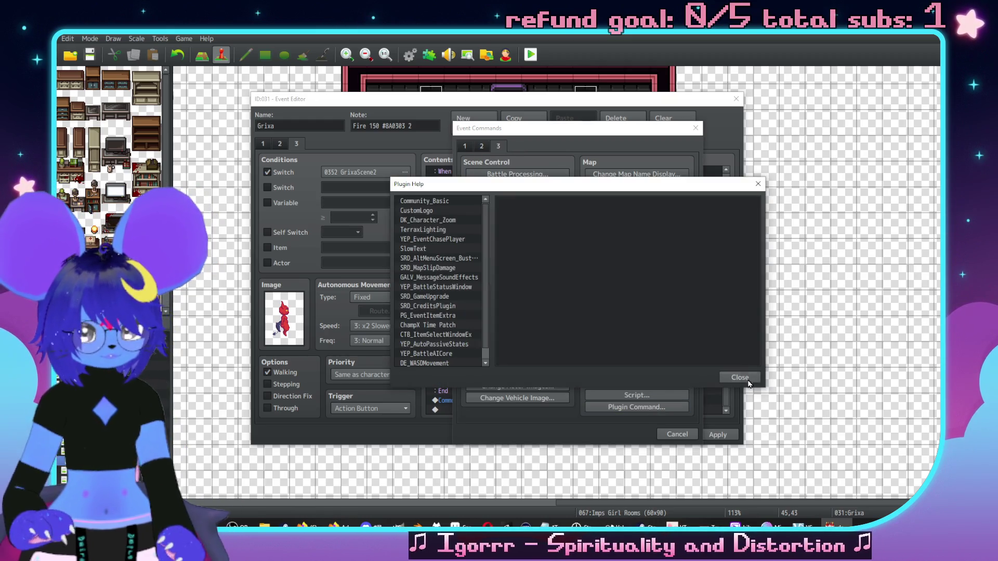
{"action": "left_click", "coordinate": [741, 379]}
{"action": "left_click", "coordinate": [605, 298]}
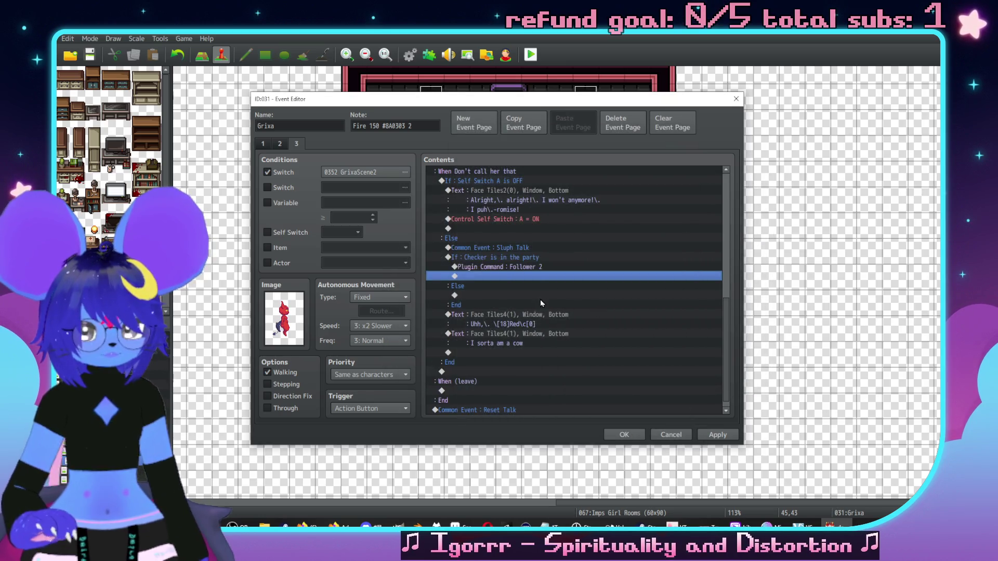
- Copy that plugin command under the inner Else and change it to 'Follower 1'
{"action": "key", "text": "ctrl+c"}
{"action": "left_click", "coordinate": [506, 292]}
{"action": "key", "text": "ctrl+v"}
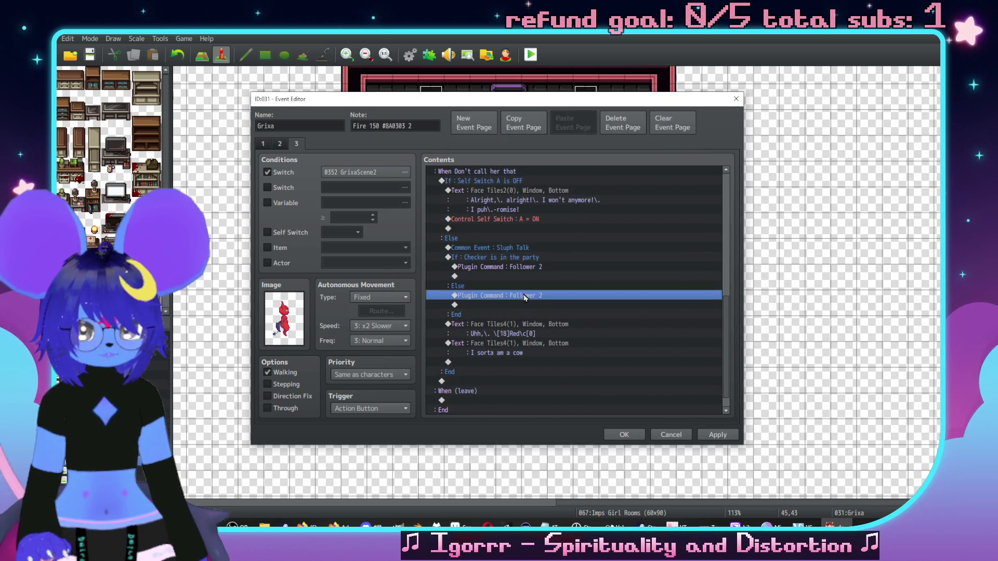
{"action": "double_click", "coordinate": [506, 292]}
{"action": "type", "text": "Follower 1"}
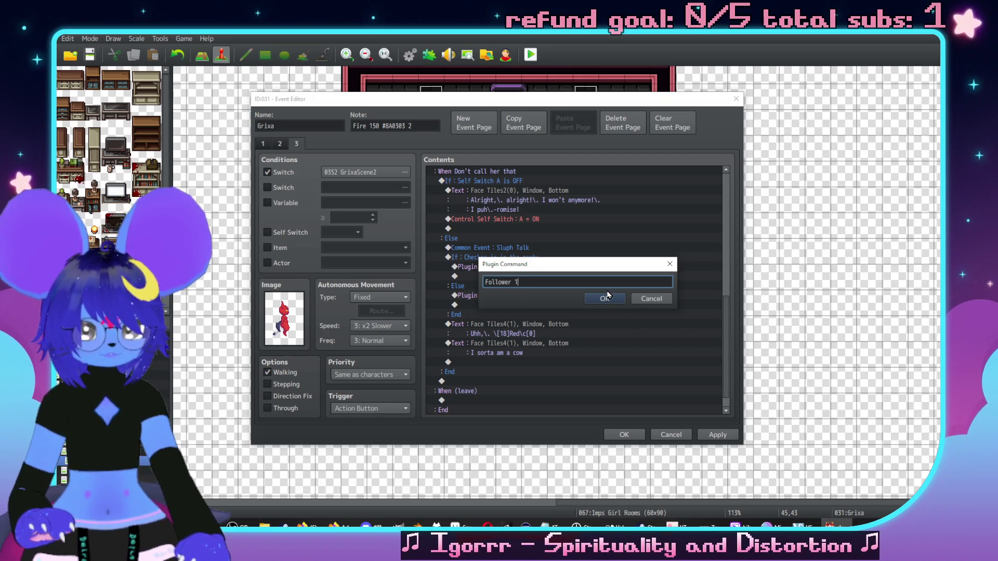
{"action": "left_click", "coordinate": [606, 298]}
{"action": "left_click", "coordinate": [516, 323]}
{"action": "key", "text": "Insert"}
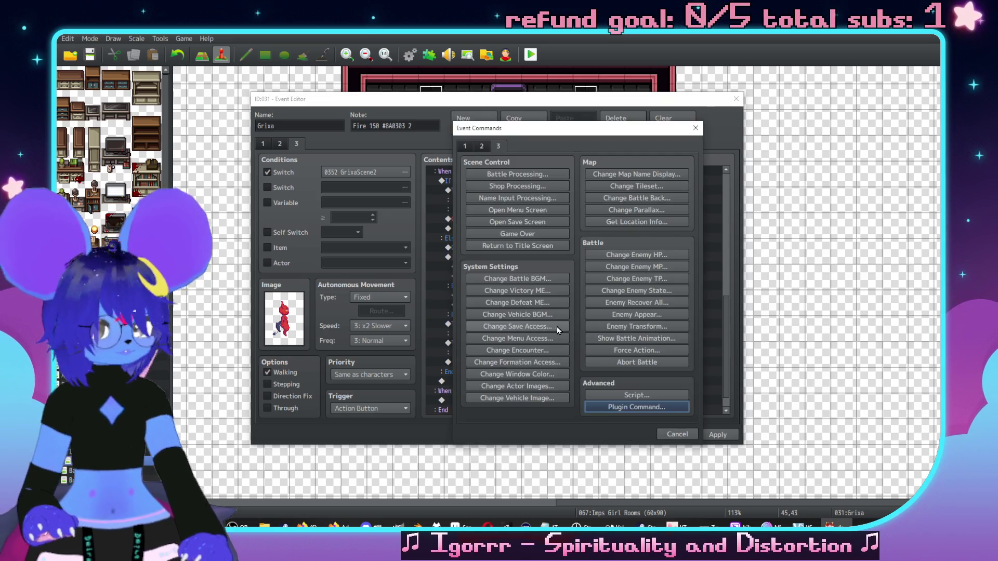
{"action": "left_click", "coordinate": [673, 434]}
- Paste a 'Follower 0' plugin command after the party check's End
{"action": "left_click", "coordinate": [490, 301]}
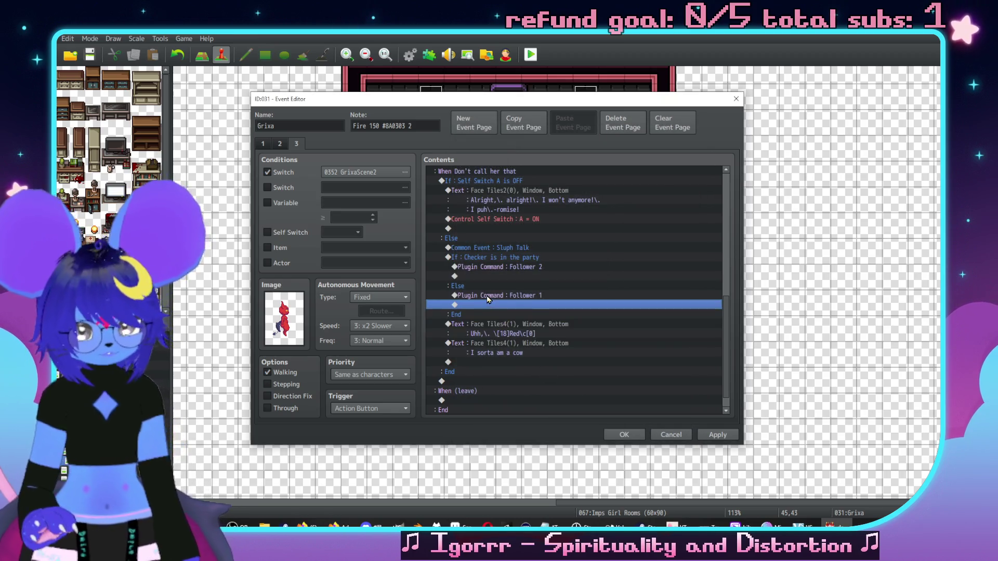
{"action": "left_click", "coordinate": [492, 295]}
{"action": "scroll", "coordinate": [492, 303], "scroll_direction": "down", "scroll_amount": 1}
{"action": "key", "text": "ctrl+c"}
{"action": "left_click", "coordinate": [492, 305]}
{"action": "key", "text": "ctrl+v"}
{"action": "key", "text": "Return"}
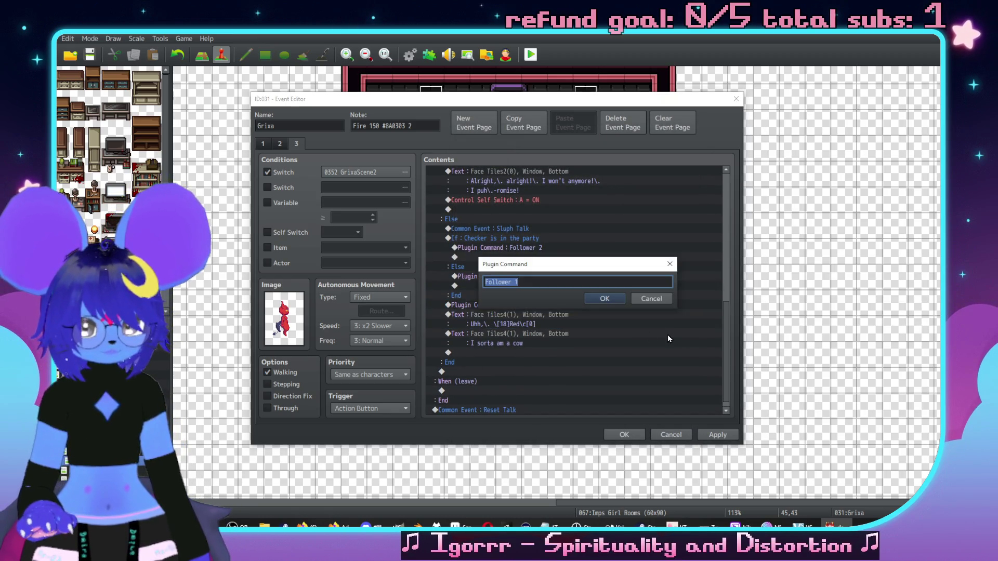
{"action": "key", "text": "BackSpace"}
{"action": "type", "text": "0"}
{"action": "key", "text": "Return"}
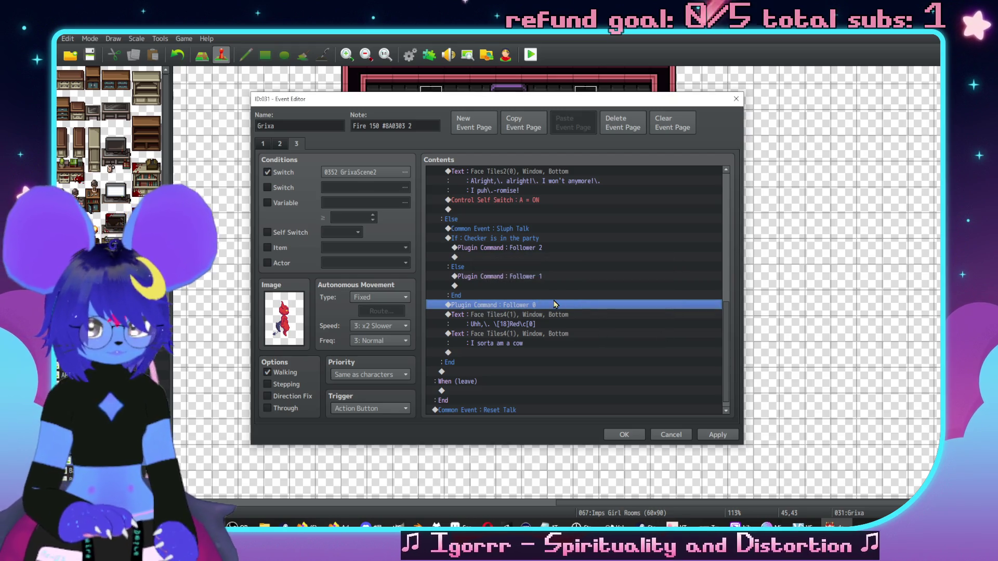
{"action": "key", "text": "Insert"}
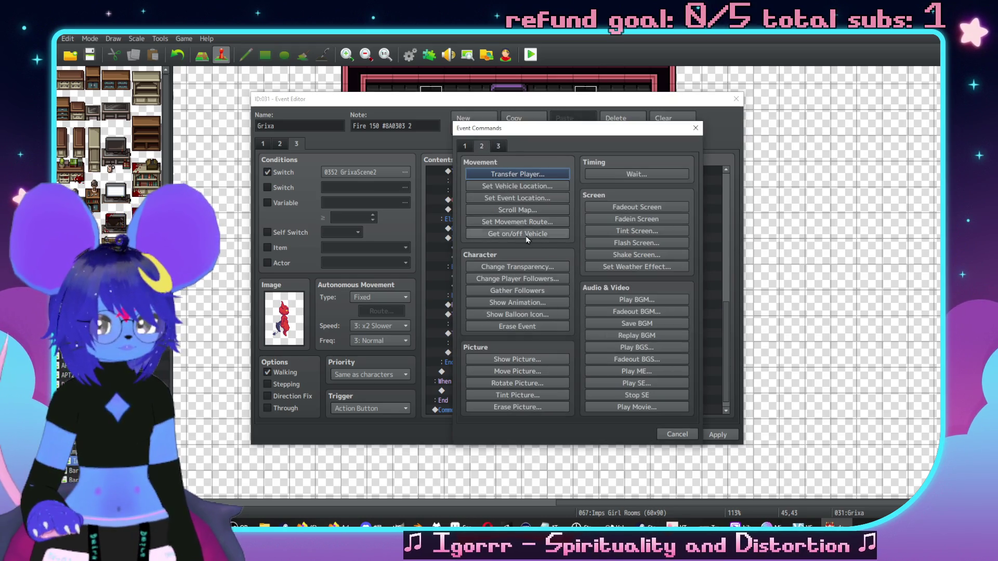
- Add a Show Balloon Icon command with Character Player and Balloon Icon Question
{"action": "left_click", "coordinate": [517, 314]}
{"action": "left_click", "coordinate": [561, 267]}
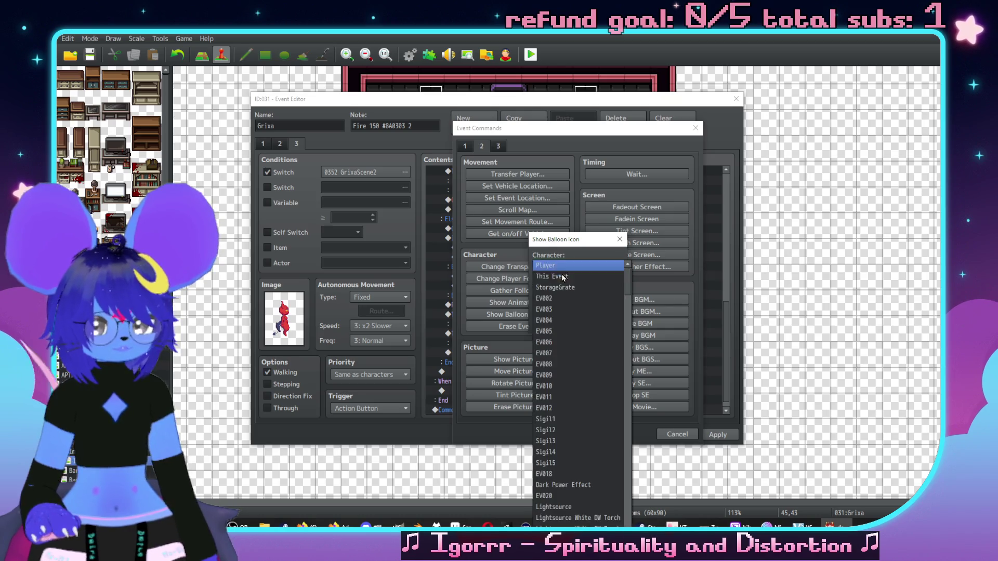
{"action": "left_click", "coordinate": [561, 266]}
{"action": "left_click", "coordinate": [563, 292]}
{"action": "left_click", "coordinate": [562, 318]}
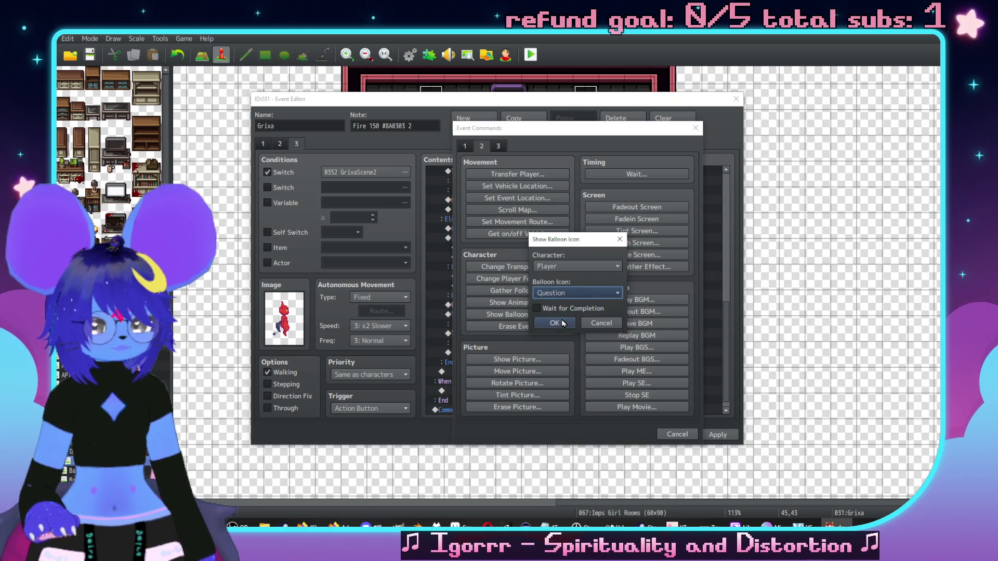
{"action": "left_click", "coordinate": [560, 321]}
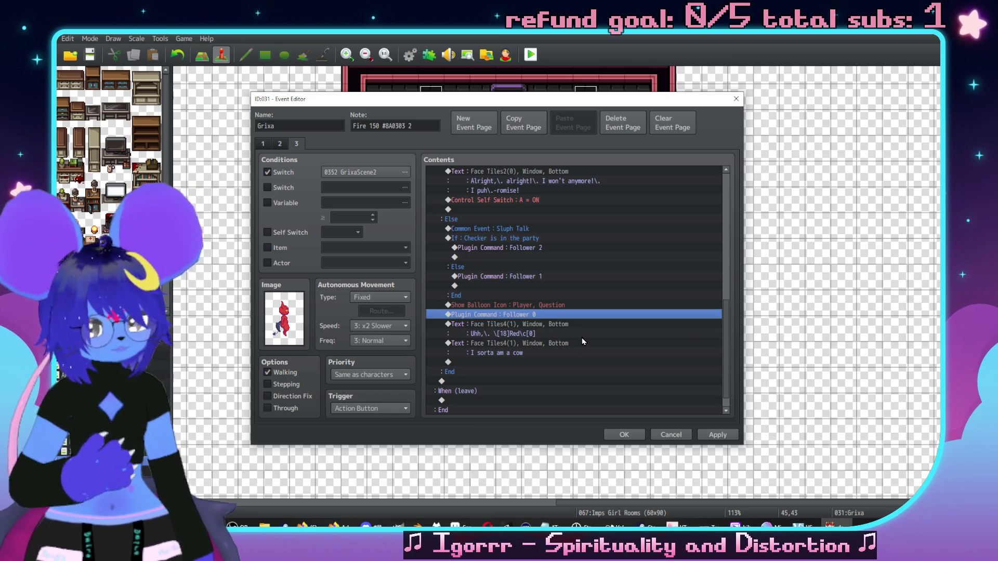
{"action": "scroll", "coordinate": [598, 380], "scroll_direction": "up", "scroll_amount": 3}
{"action": "scroll", "coordinate": [588, 381], "scroll_direction": "up", "scroll_amount": 2}
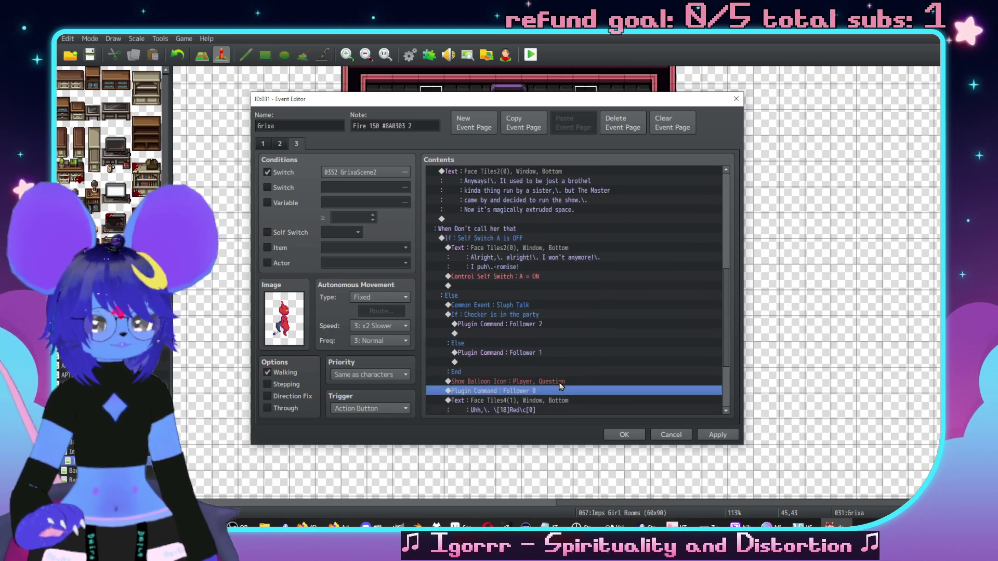
{"action": "scroll", "coordinate": [546, 358], "scroll_direction": "down", "scroll_amount": 4}
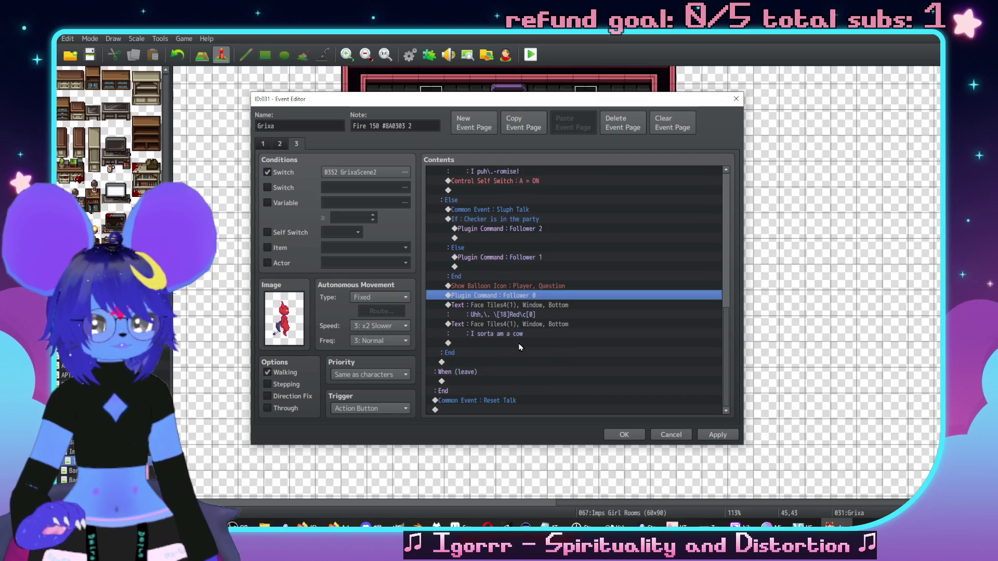
{"action": "scroll", "coordinate": [525, 346], "scroll_direction": "up", "scroll_amount": 5}
{"action": "scroll", "coordinate": [537, 326], "scroll_direction": "up", "scroll_amount": 6}
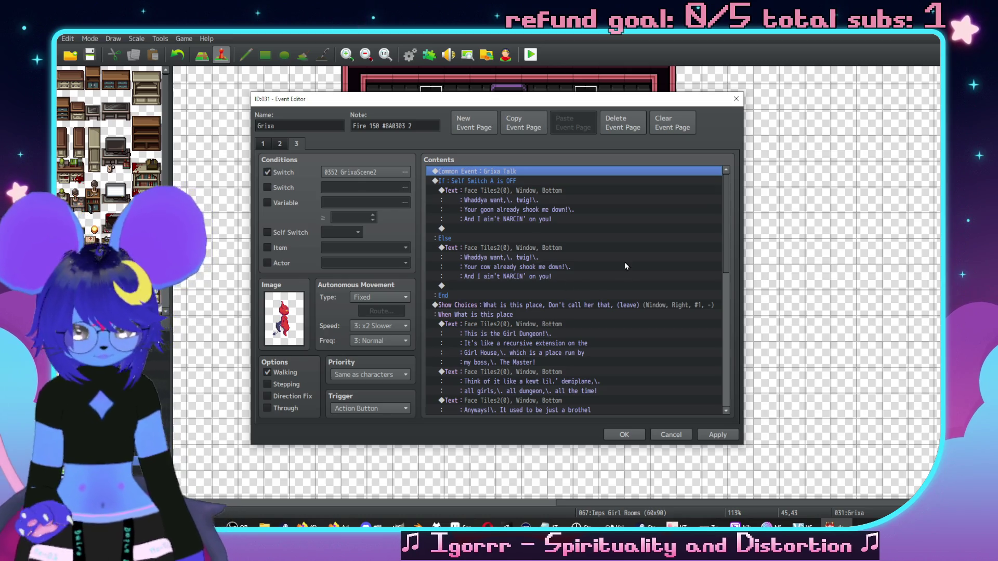
{"action": "scroll", "coordinate": [591, 311], "scroll_direction": "down", "scroll_amount": 8}
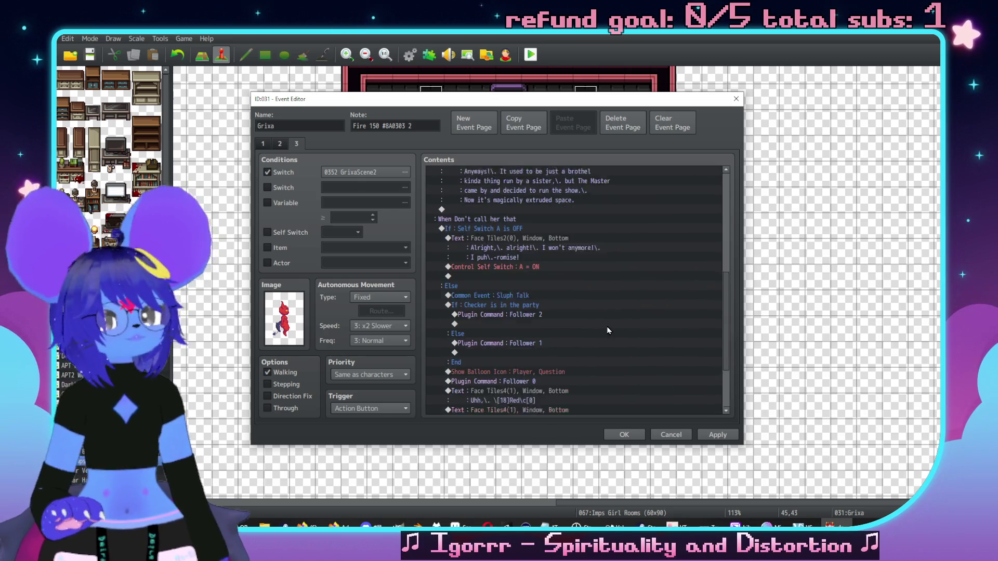
{"action": "scroll", "coordinate": [608, 331], "scroll_direction": "down", "scroll_amount": 2}
- After the cow line, add Grixa's reply 'Yep.\. Totally a cow.' with the first Face Tiles2 face
{"action": "left_click", "coordinate": [567, 343]}
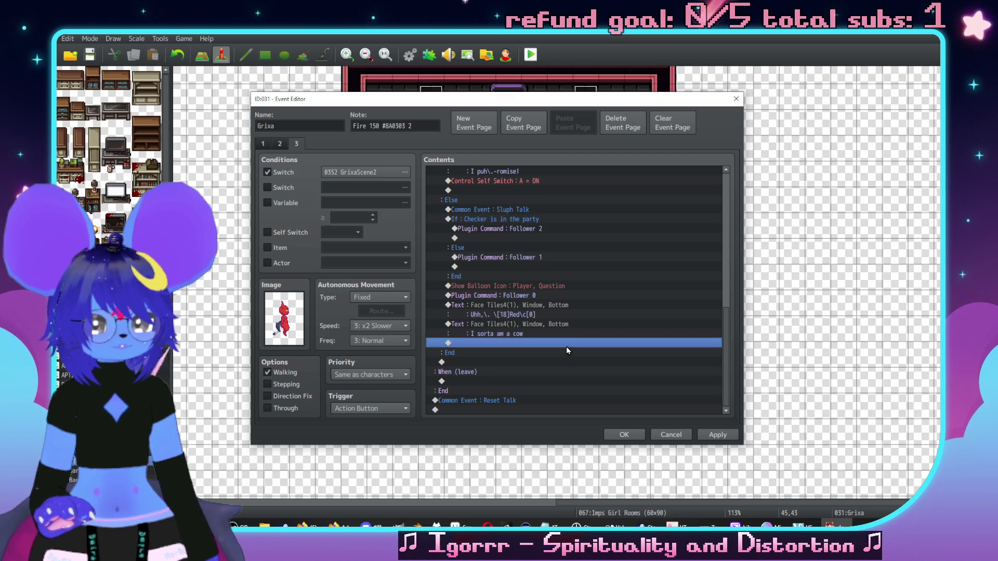
{"action": "double_click", "coordinate": [538, 351]}
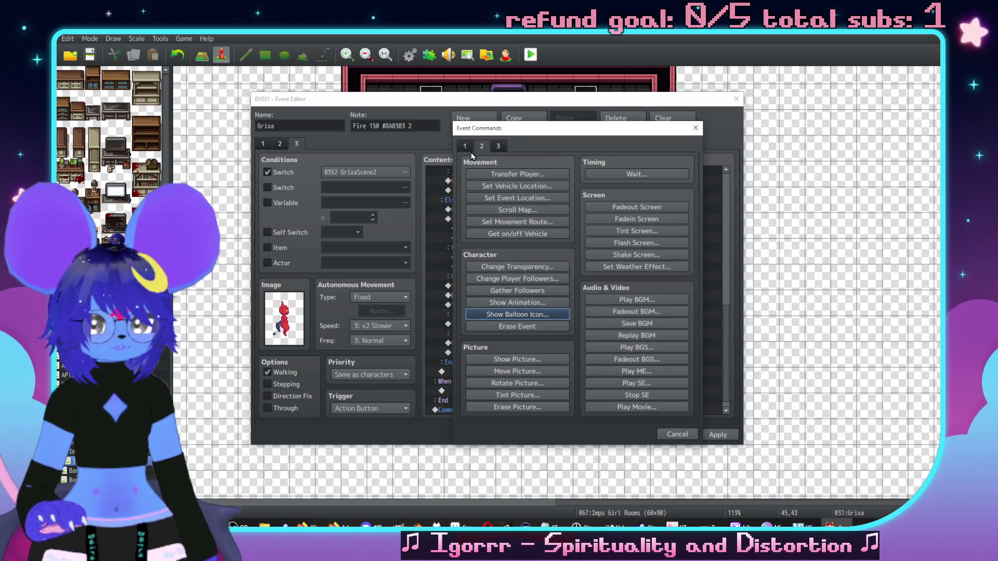
{"action": "left_click", "coordinate": [464, 146]}
{"action": "left_click", "coordinate": [505, 178]}
{"action": "double_click", "coordinate": [478, 271]}
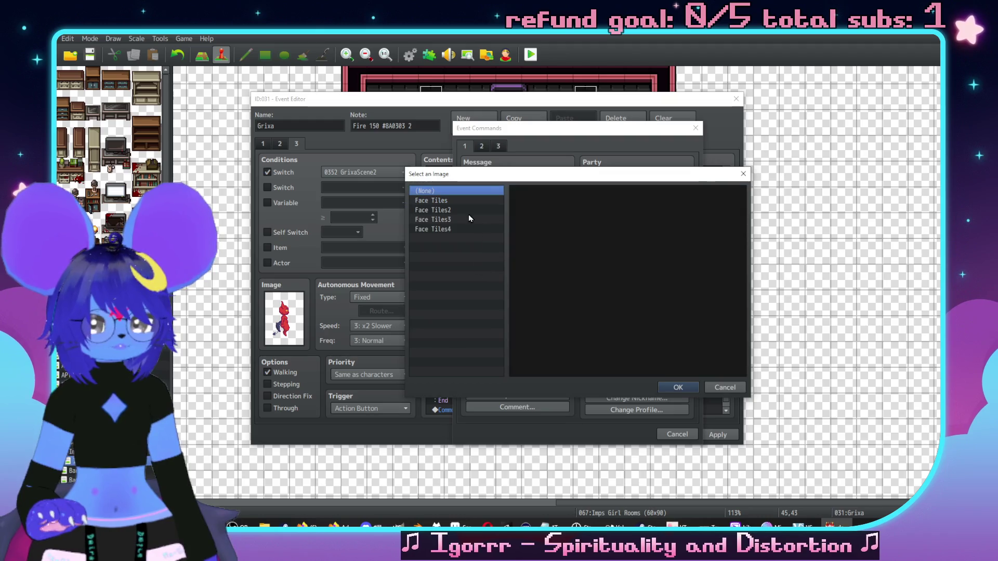
{"action": "left_click", "coordinate": [467, 211]}
{"action": "double_click", "coordinate": [541, 212]}
{"action": "left_click", "coordinate": [571, 270]}
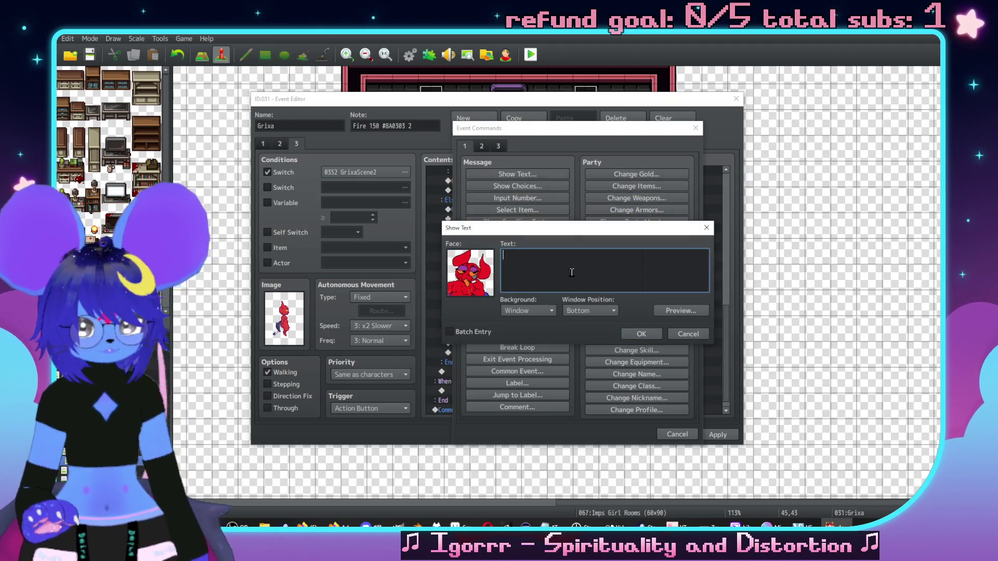
{"action": "type", "text": "Yep.\\. Tp"}
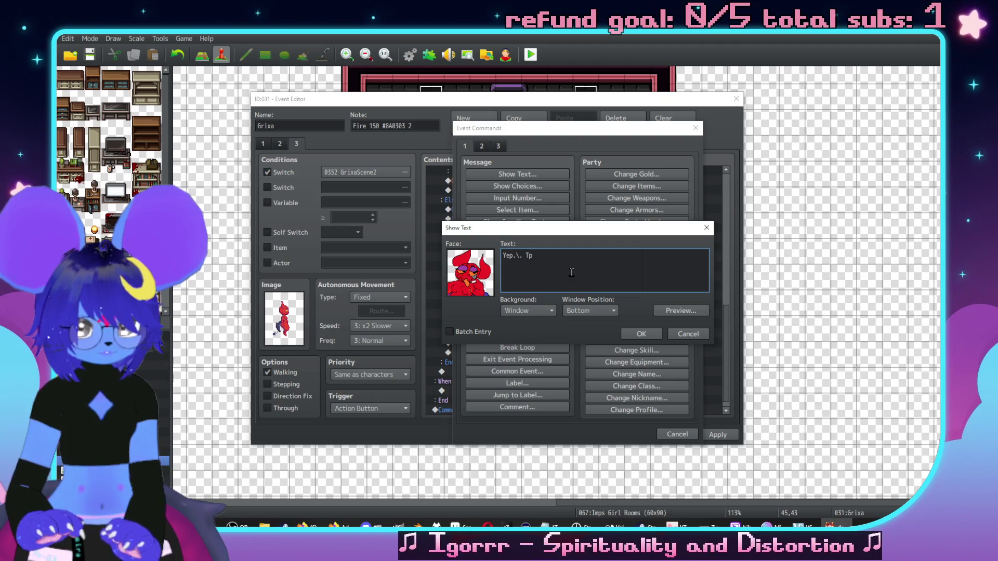
{"action": "key", "text": "BackSpace"}
{"action": "type", "text": "otally a cow"}
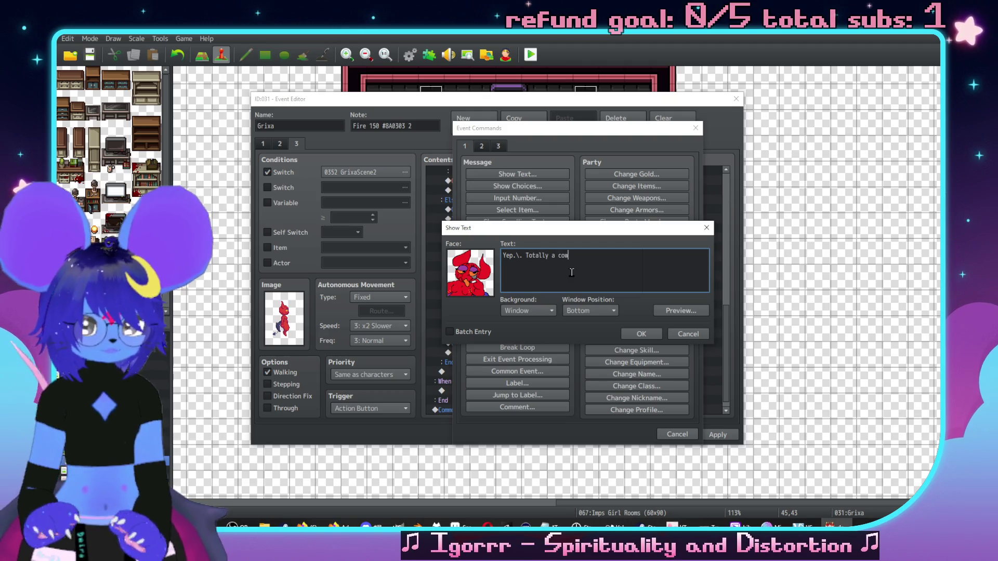
{"action": "type", "text": "."}
{"action": "left_click", "coordinate": [642, 333]}
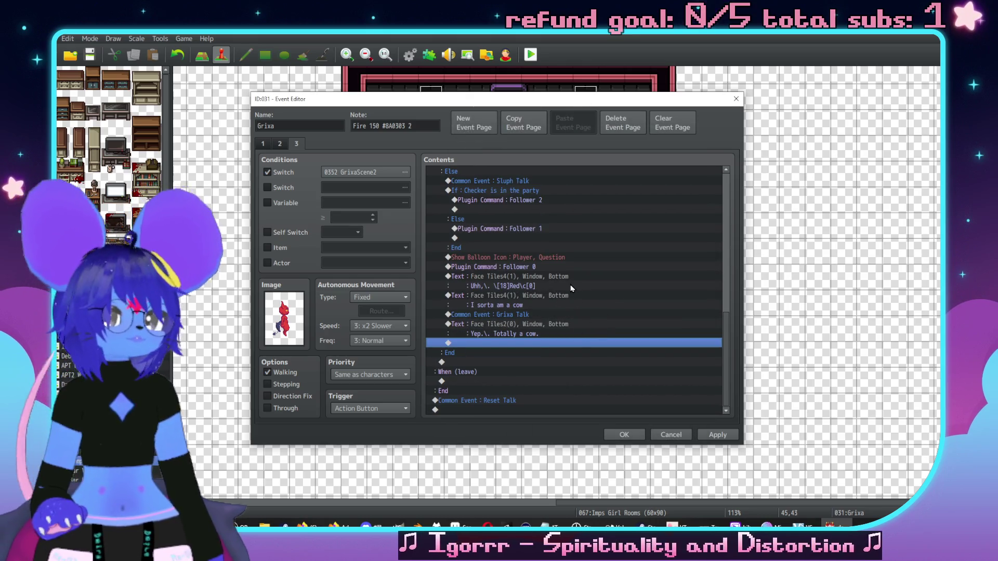
- Start a Set Movement Route command above the Uhh dialogue line
{"action": "left_click", "coordinate": [520, 280]}
{"action": "key", "text": "Insert"}
{"action": "left_click", "coordinate": [482, 146]}
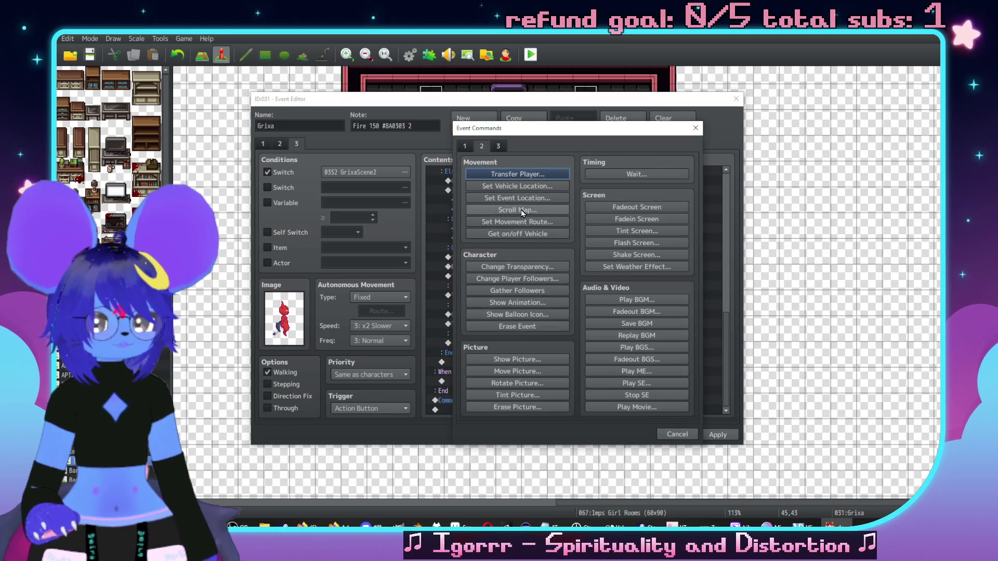
{"action": "left_click", "coordinate": [518, 216]}
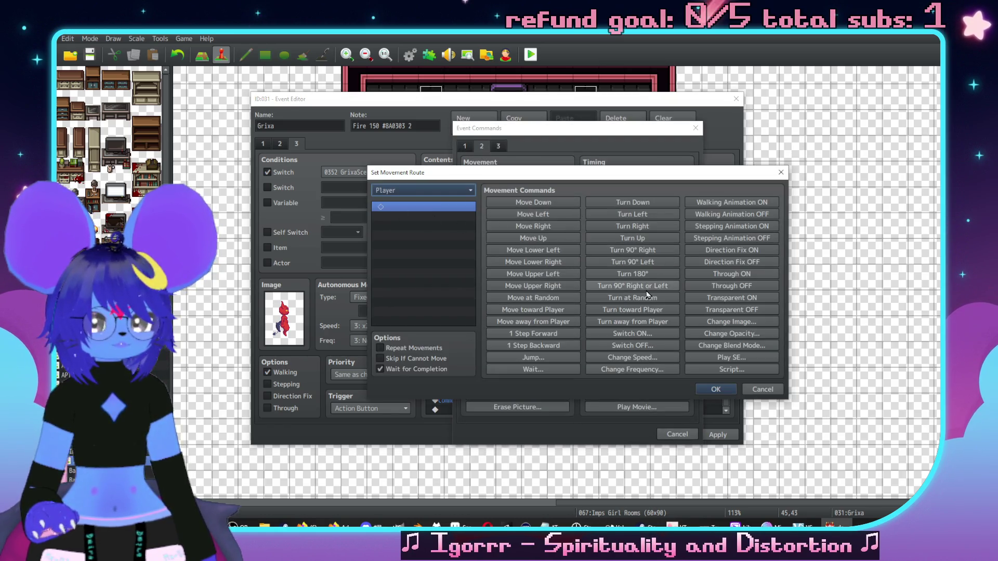
- Add a player Turn 180° movement route above the Uhh line and copy it
{"action": "left_click", "coordinate": [633, 274]}
{"action": "left_click", "coordinate": [717, 391]}
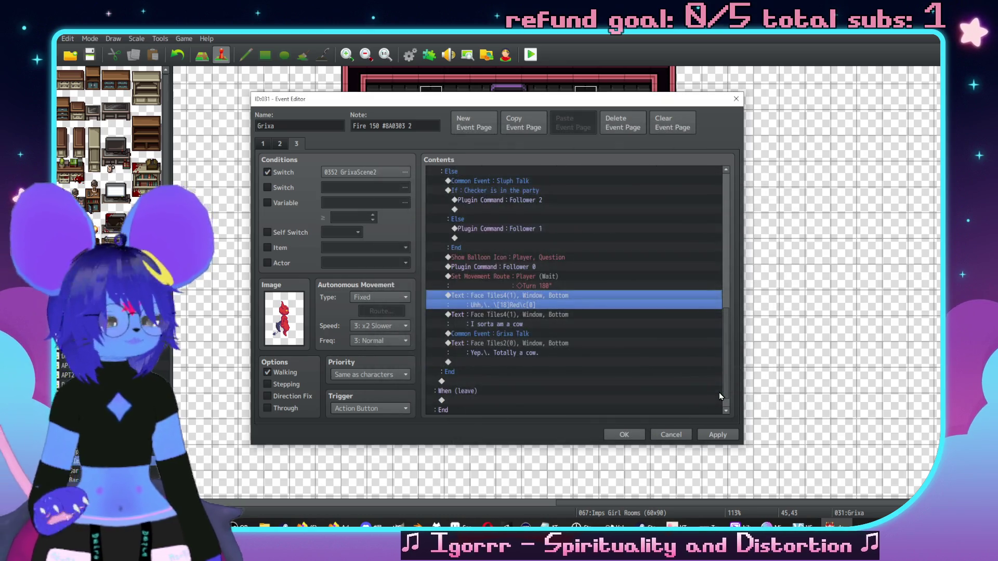
{"action": "left_click", "coordinate": [526, 278]}
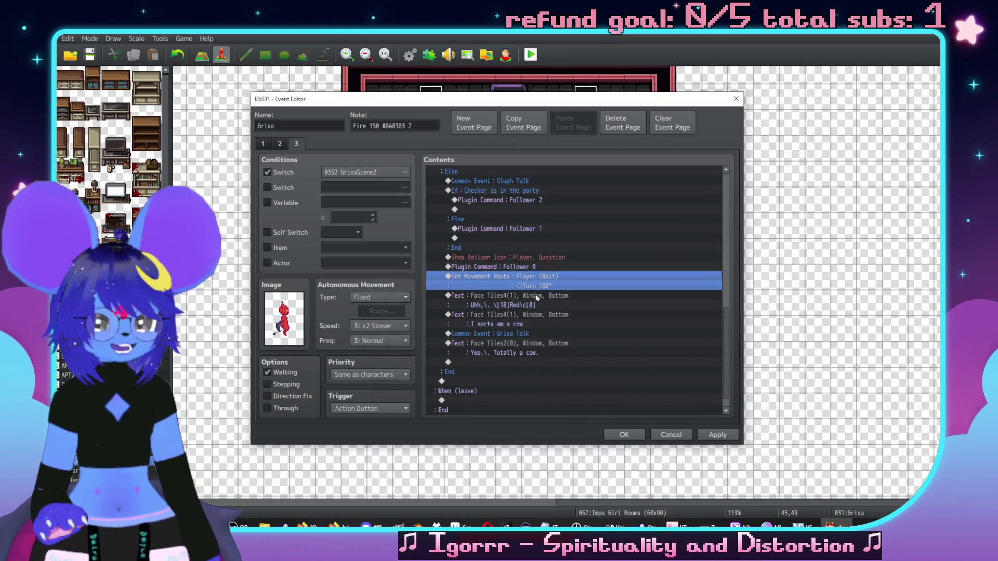
{"action": "key", "text": "ctrl+c"}
- Paste the Turn 180° route above Common Event Grixa Talk and apply the changes
{"action": "left_click", "coordinate": [509, 334]}
{"action": "key", "text": "ctrl+v"}
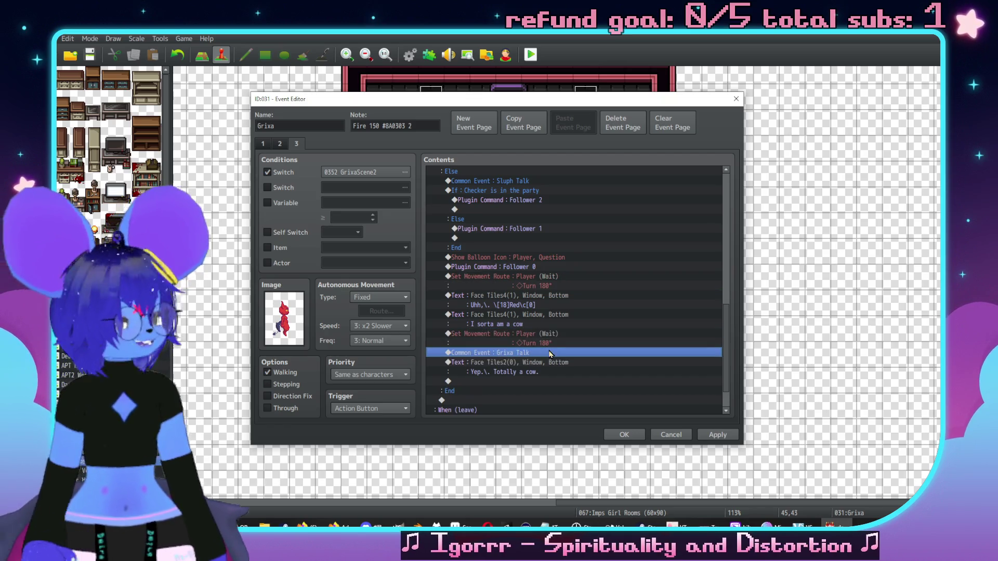
{"action": "scroll", "coordinate": [554, 341], "scroll_direction": "down", "scroll_amount": 2}
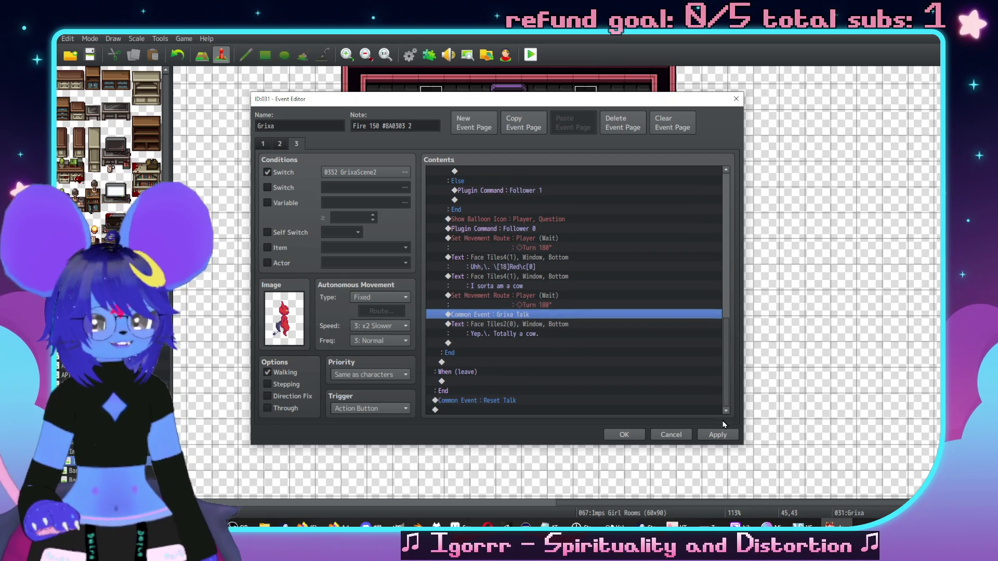
{"action": "left_click", "coordinate": [719, 434]}
{"action": "scroll", "coordinate": [604, 309], "scroll_direction": "up", "scroll_amount": 6}
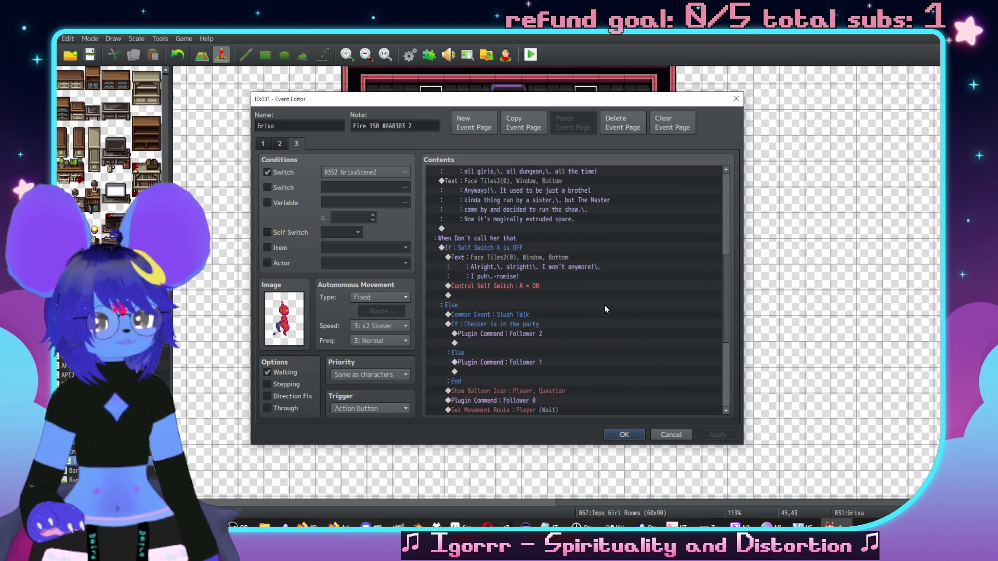
{"action": "scroll", "coordinate": [604, 309], "scroll_direction": "up", "scroll_amount": 7}
{"action": "scroll", "coordinate": [603, 312], "scroll_direction": "down", "scroll_amount": 2}
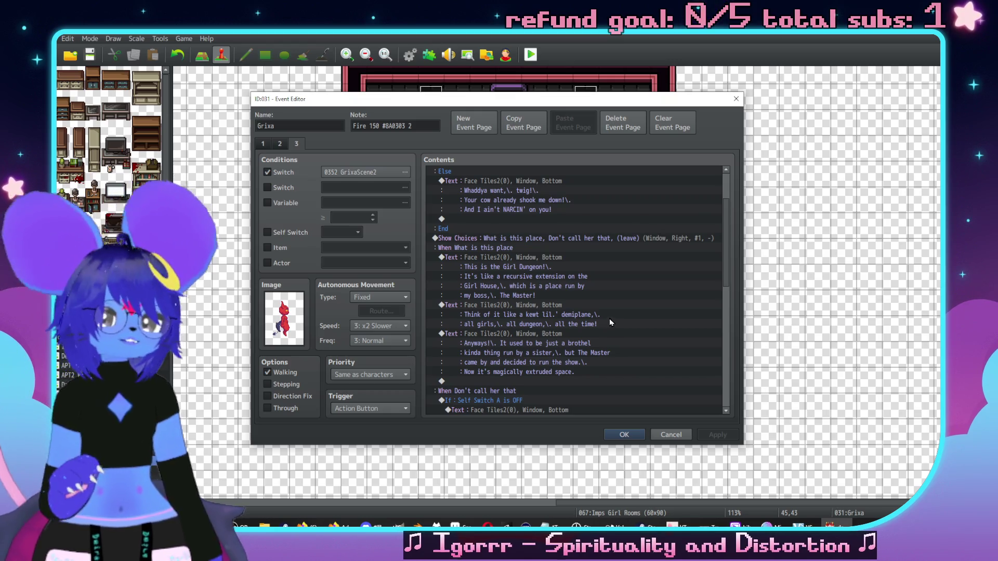
- Fix the Girl Dungeon line to read 'recursive extension of the Girl House'
{"action": "double_click", "coordinate": [587, 265]}
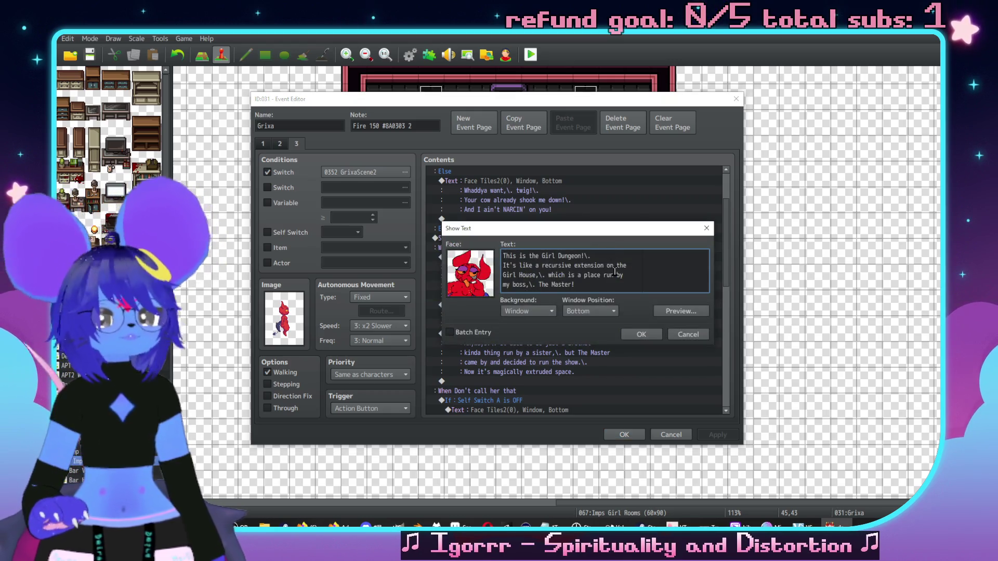
{"action": "key", "text": "BackSpace"}
{"action": "type", "text": "f"}
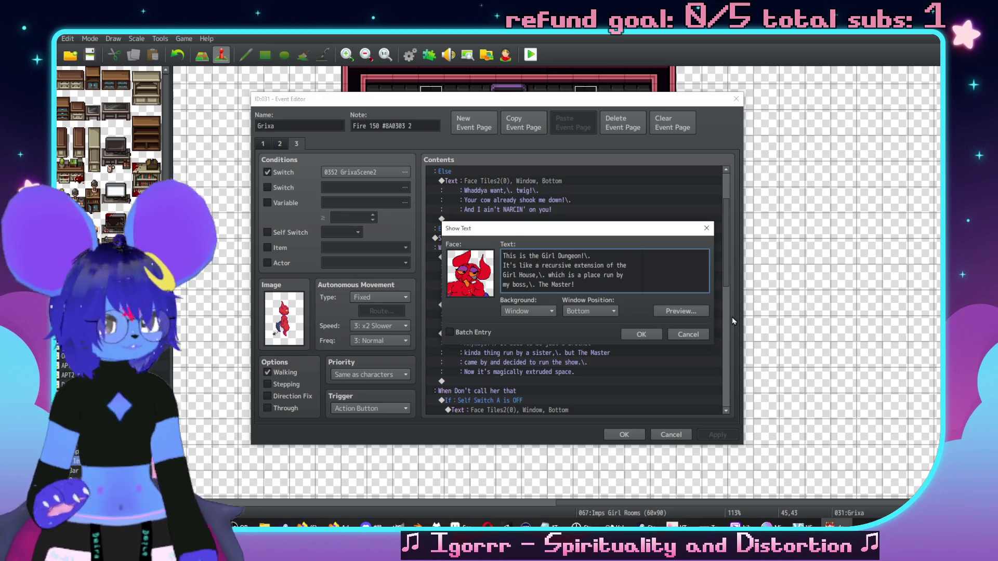
{"action": "key", "text": "alt+Tab"}
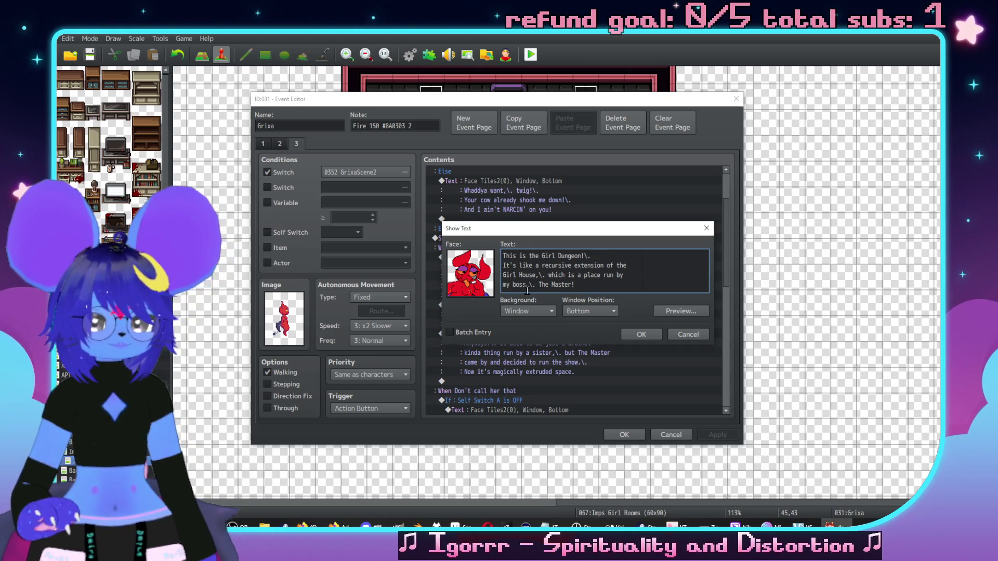
{"action": "left_click", "coordinate": [641, 335]}
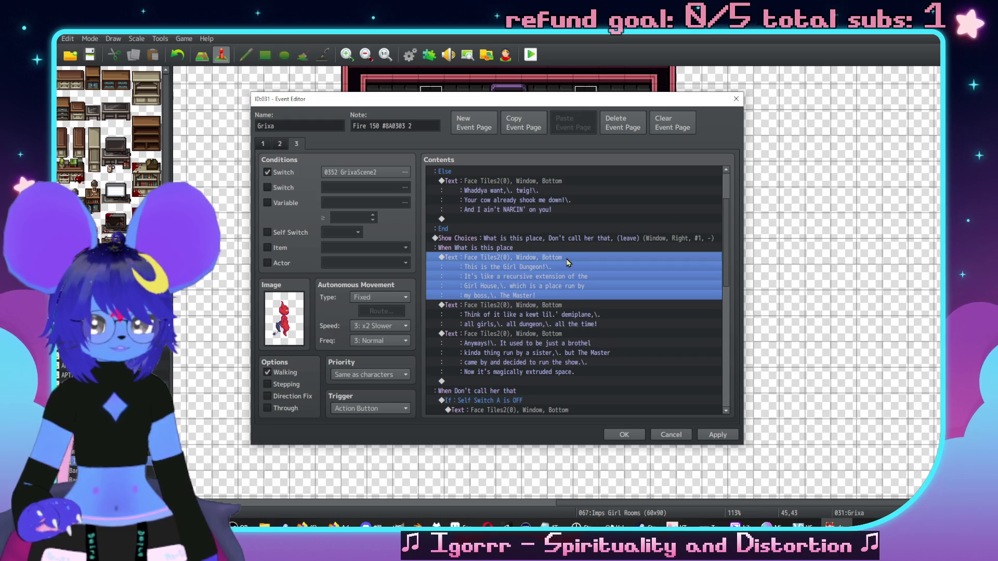
- Rearrange the choices so 'Don't call her that' is third and '(leave)' is fourth
{"action": "left_click", "coordinate": [561, 243]}
{"action": "double_click", "coordinate": [552, 238]}
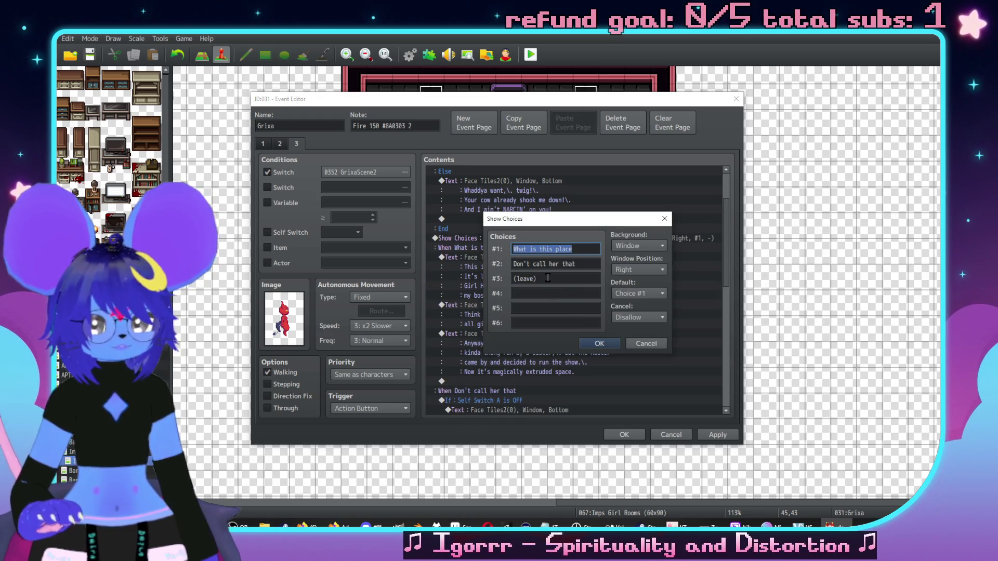
{"action": "left_click", "coordinate": [545, 278]}
{"action": "left_click", "coordinate": [541, 293]}
{"action": "type", "text": "(leave)"}
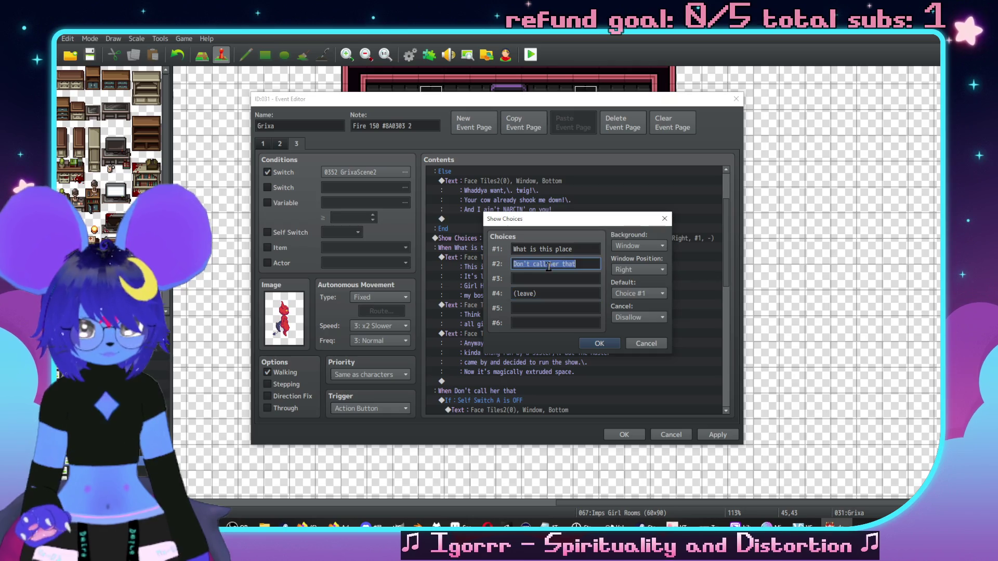
{"action": "mouse_move", "coordinate": [577, 264]}
{"action": "left_mouse_down"}
{"action": "mouse_move", "coordinate": [513, 264]}
{"action": "mouse_move", "coordinate": [551, 278]}
{"action": "left_mouse_up"}
{"action": "left_click", "coordinate": [592, 343]}
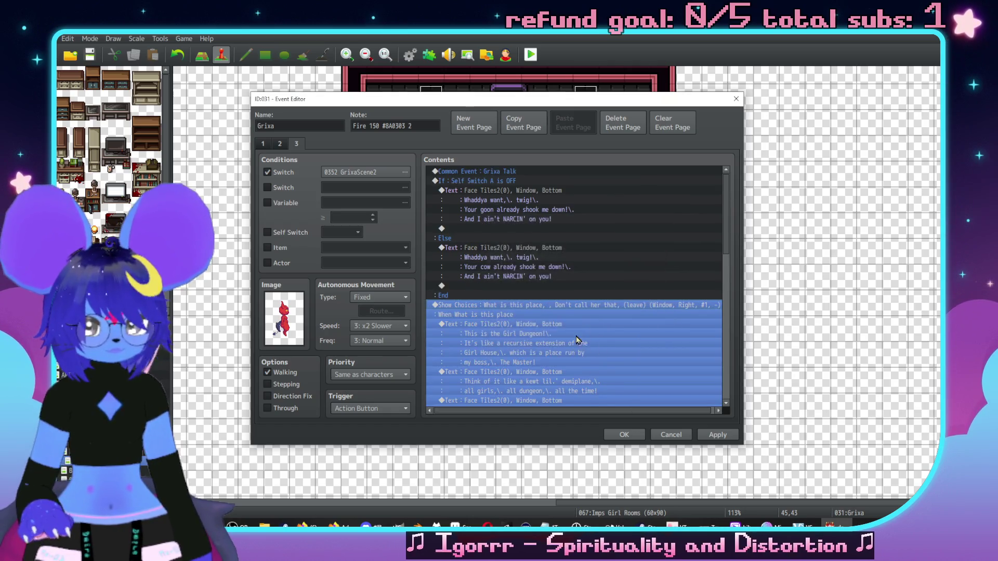
{"action": "scroll", "coordinate": [535, 310], "scroll_direction": "down", "scroll_amount": 4}
{"action": "left_click", "coordinate": [535, 310]}
{"action": "scroll", "coordinate": [532, 293], "scroll_direction": "down", "scroll_amount": 8}
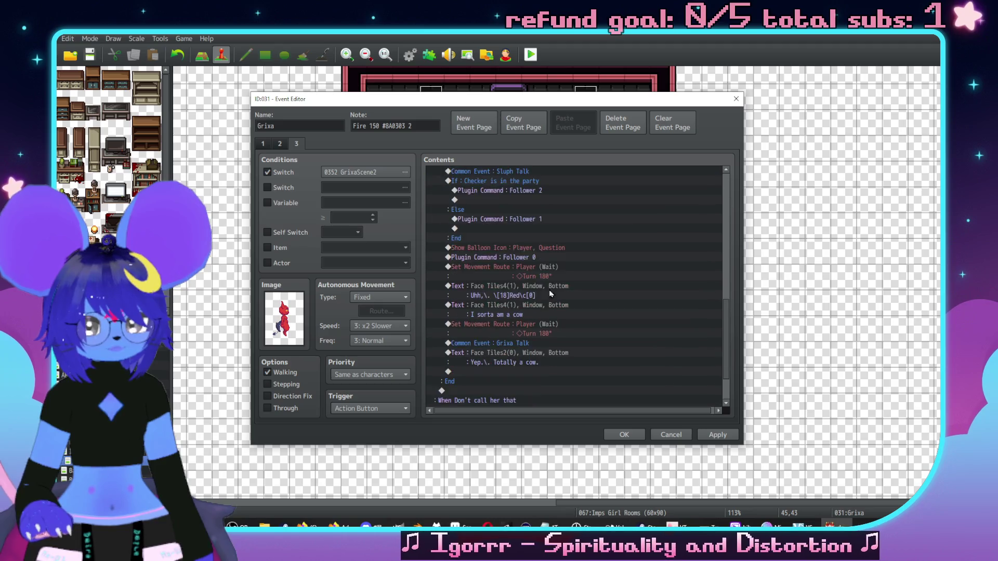
{"action": "scroll", "coordinate": [501, 283], "scroll_direction": "up", "scroll_amount": 5}
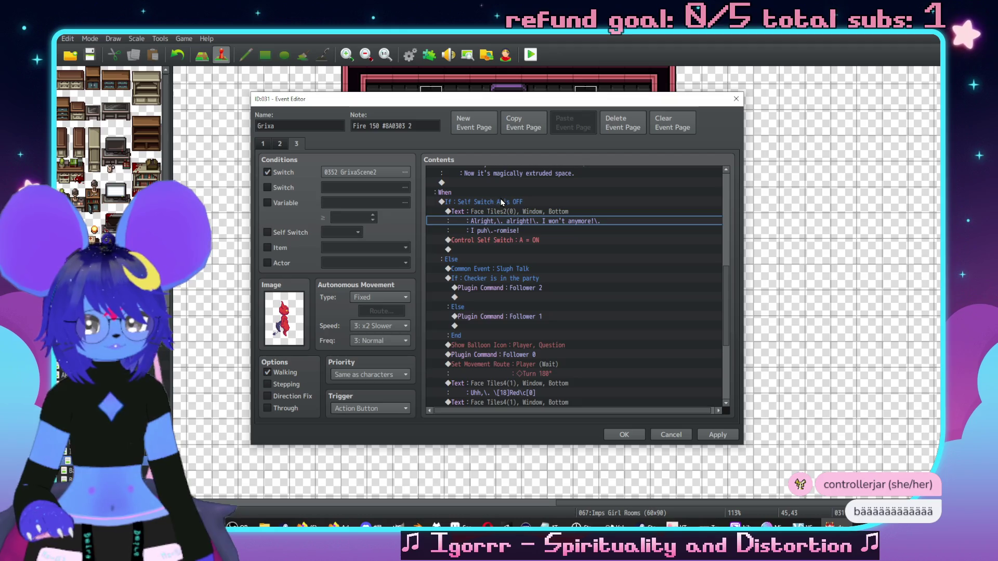
- Move the Self Switch A If/Else block under the 'Don't call her that' branch
{"action": "left_click", "coordinate": [502, 204]}
{"action": "scroll", "coordinate": [531, 257], "scroll_direction": "down", "scroll_amount": 1}
{"action": "scroll", "coordinate": [530, 258], "scroll_direction": "down", "scroll_amount": 3}
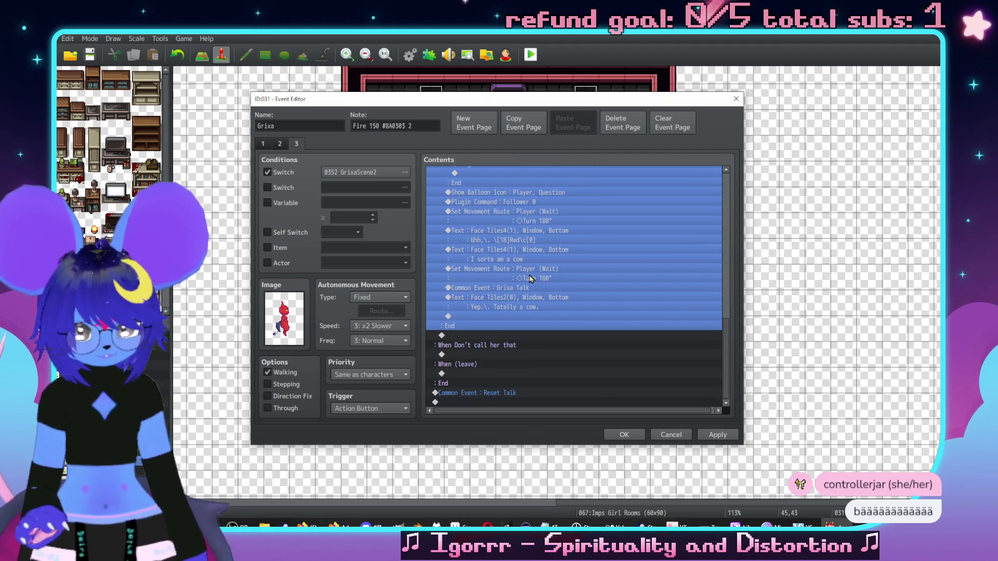
{"action": "key", "text": "Delete"}
{"action": "left_click", "coordinate": [496, 358]}
{"action": "key", "text": "ctrl+v"}
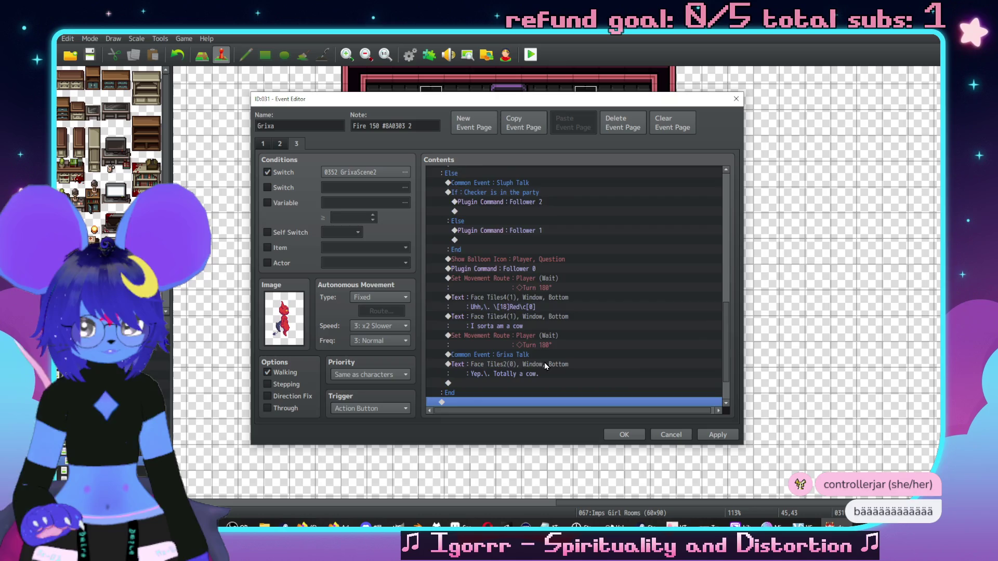
{"action": "scroll", "coordinate": [544, 363], "scroll_direction": "down", "scroll_amount": 1}
{"action": "scroll", "coordinate": [468, 312], "scroll_direction": "up", "scroll_amount": 4}
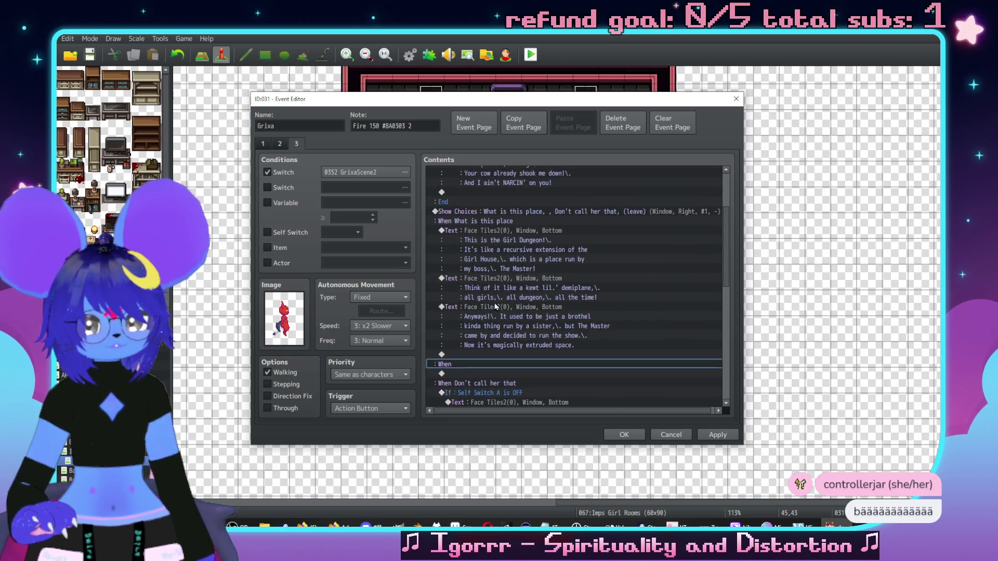
- Fill the empty second choice as 'Who is The Master'
{"action": "left_click", "coordinate": [521, 268]}
{"action": "key", "text": "Return"}
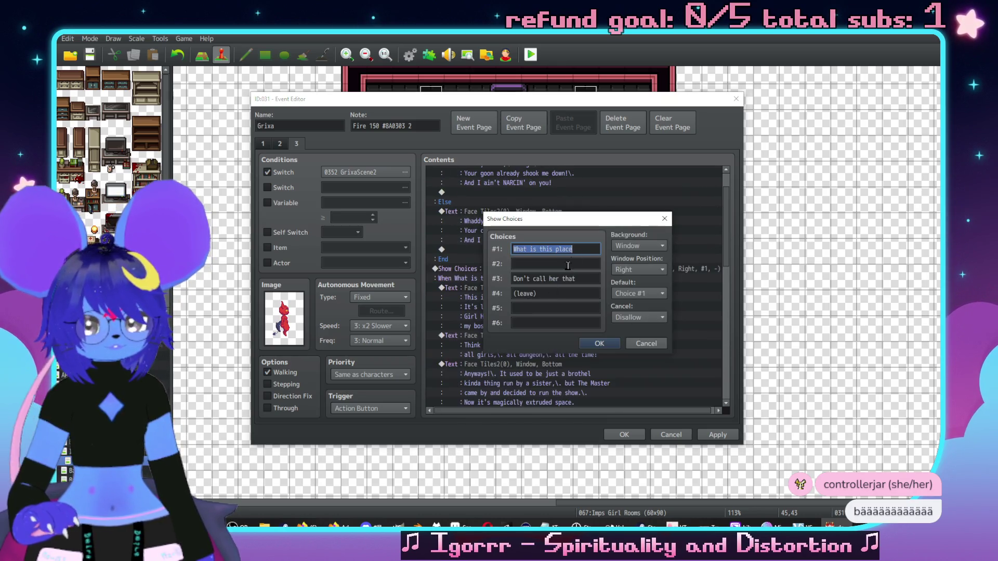
{"action": "left_click", "coordinate": [554, 264]}
{"action": "type", "text": "is "}
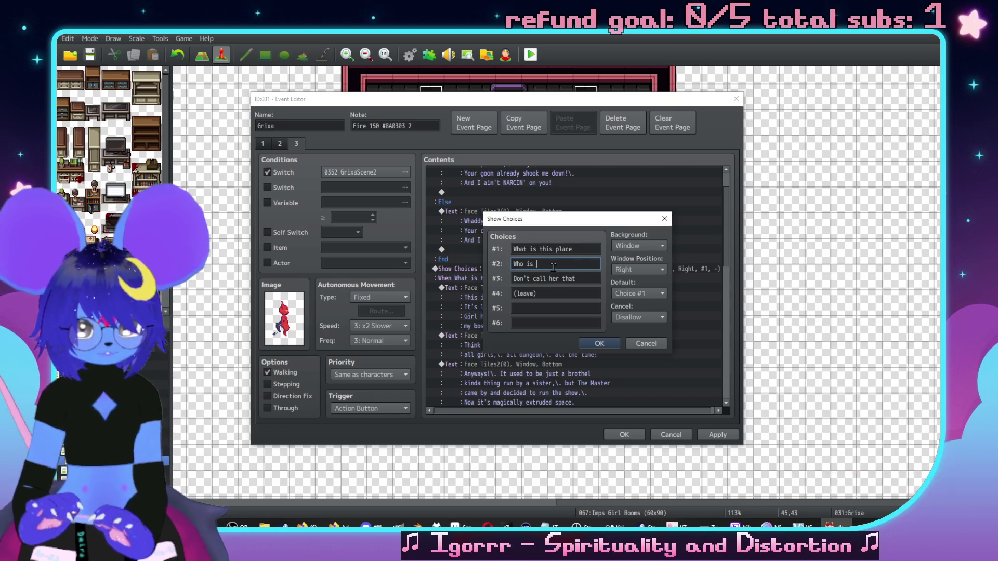
{"action": "type", "text": "The Master"}
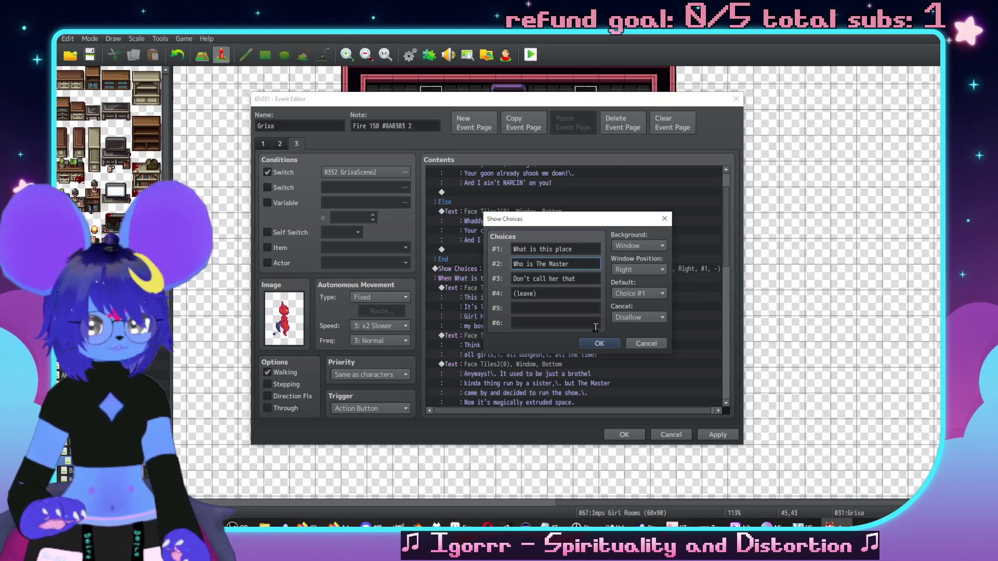
{"action": "left_click", "coordinate": [588, 344]}
{"action": "scroll", "coordinate": [519, 312], "scroll_direction": "down", "scroll_amount": 5}
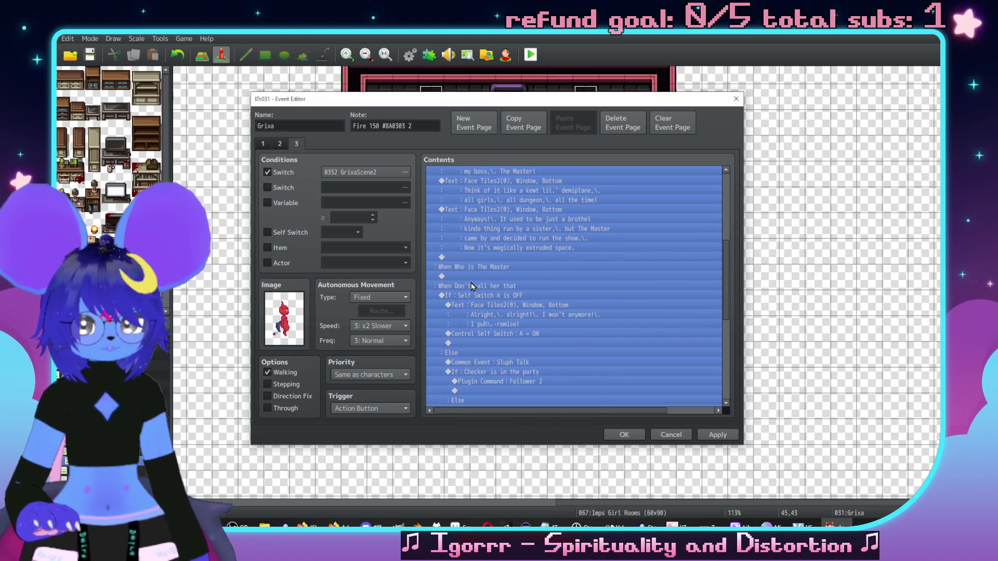
{"action": "left_click", "coordinate": [471, 278]}
- Under Who is The Master, add a red-faced Face Tiles2 message beginning 'What,\. first you…'
{"action": "double_click", "coordinate": [490, 277]}
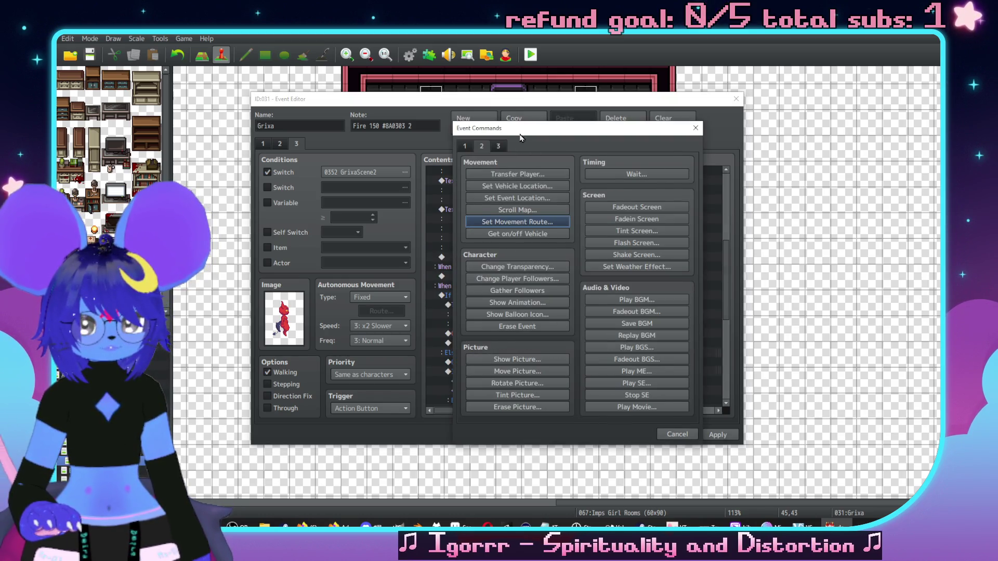
{"action": "left_click", "coordinate": [583, 178]}
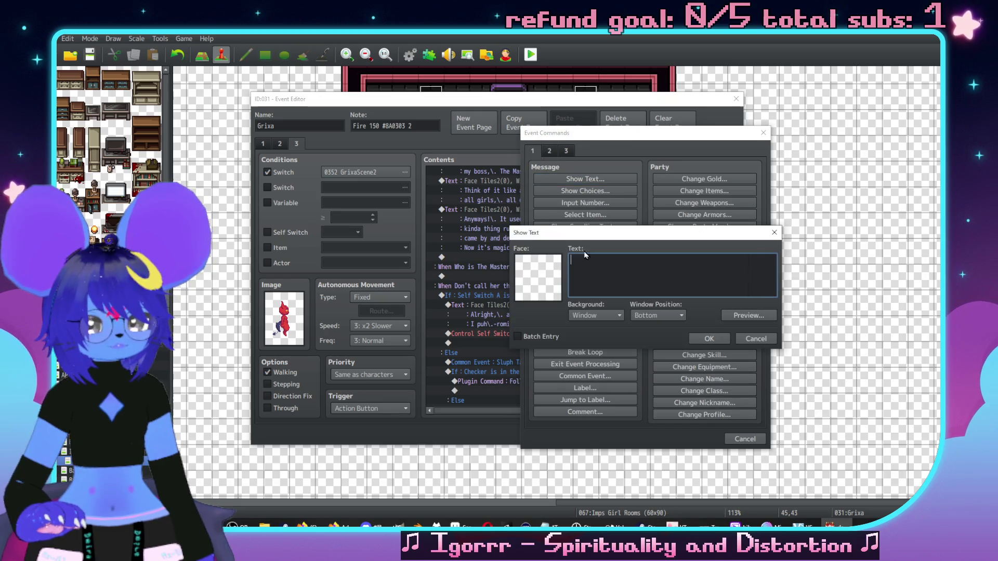
{"action": "double_click", "coordinate": [547, 273]}
{"action": "left_click", "coordinate": [526, 214]}
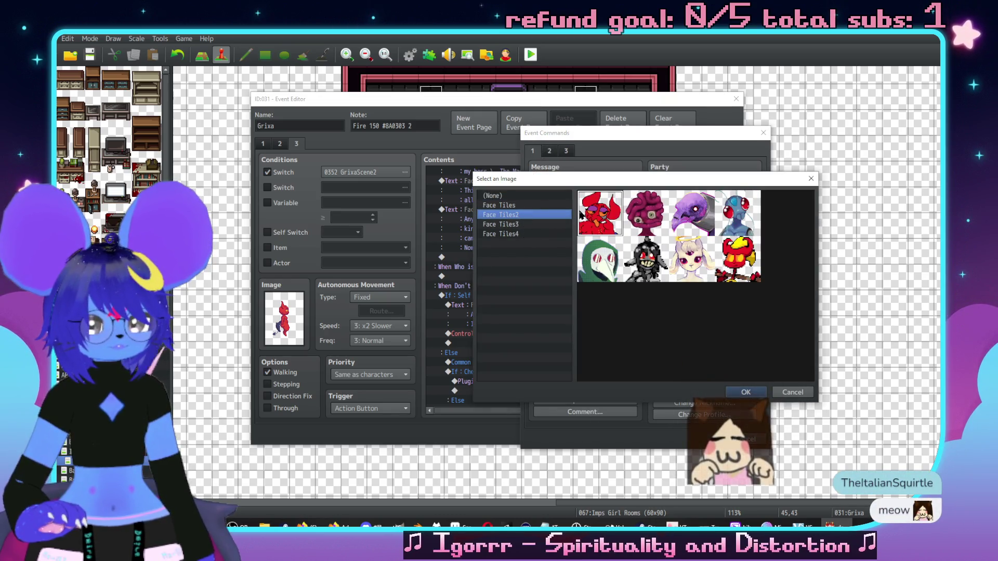
{"action": "double_click", "coordinate": [594, 280]}
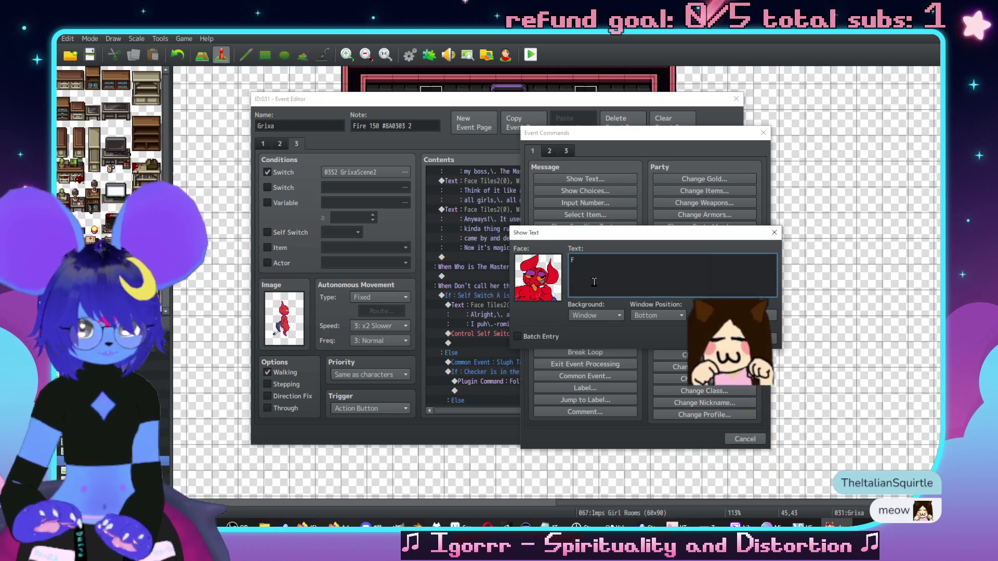
{"action": "type", "text": "What,\\. first you scare the PISS out"}
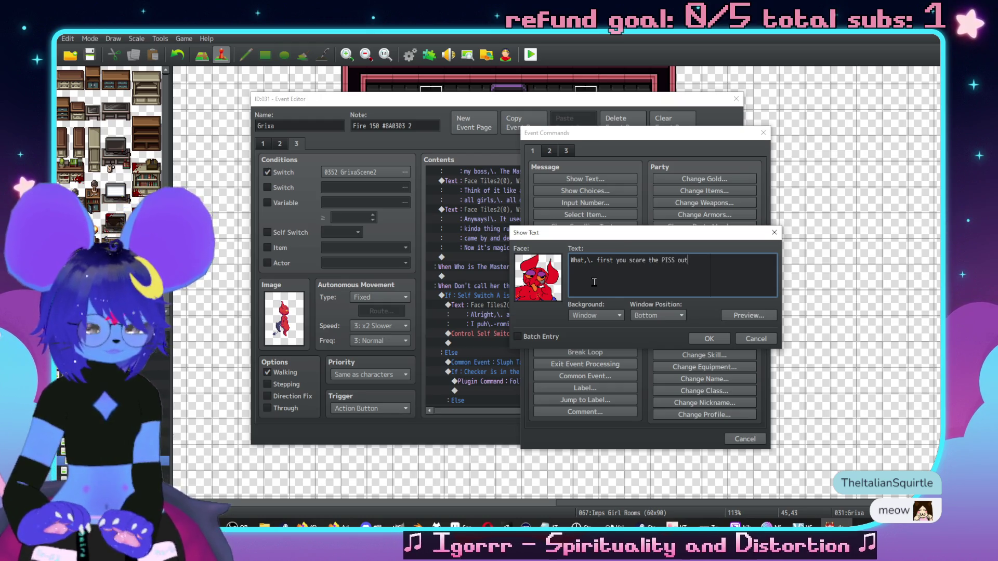
{"action": "type", "text": "a me"}
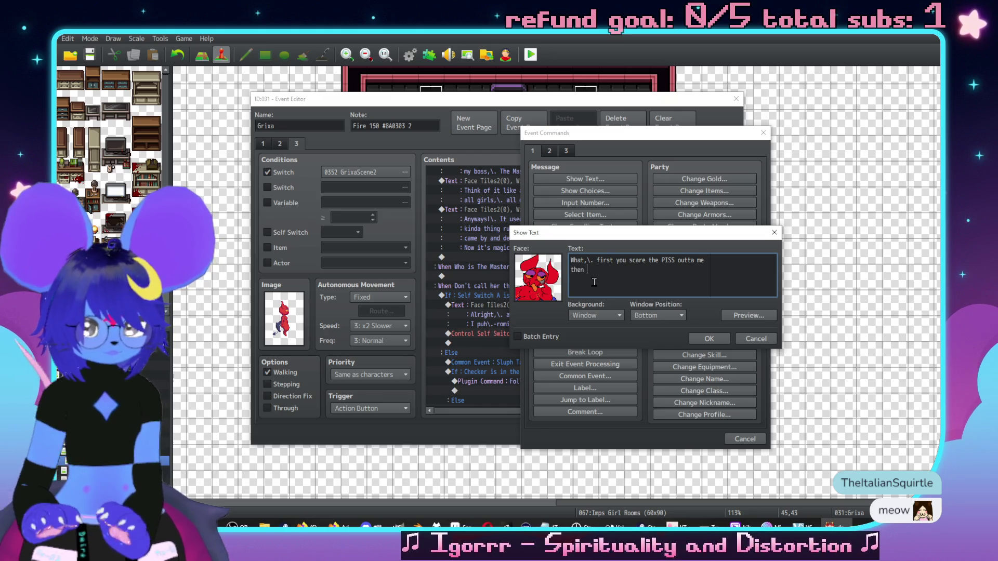
{"action": "type", "text": "at "}
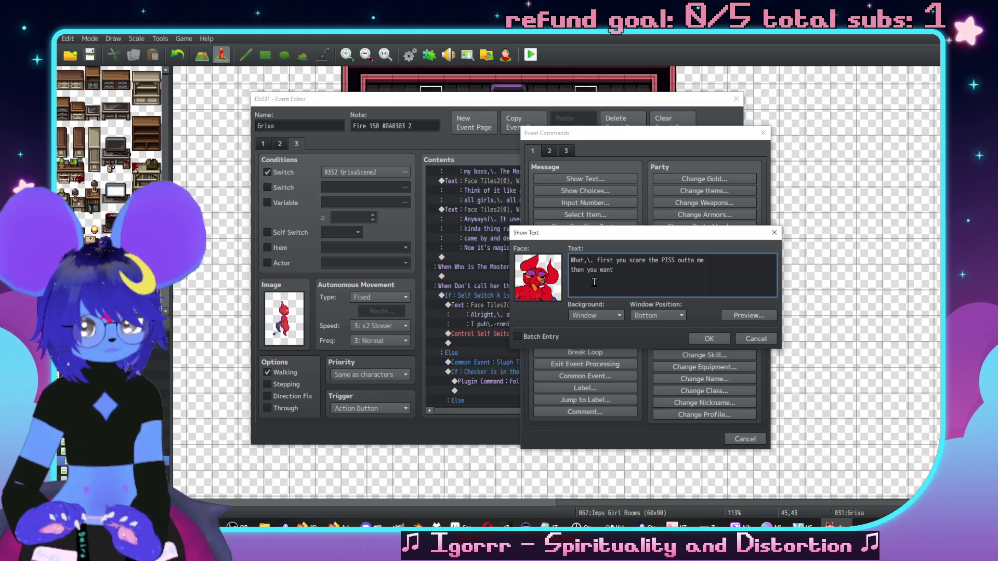
{"action": "type", "text": "to go tattling on"}
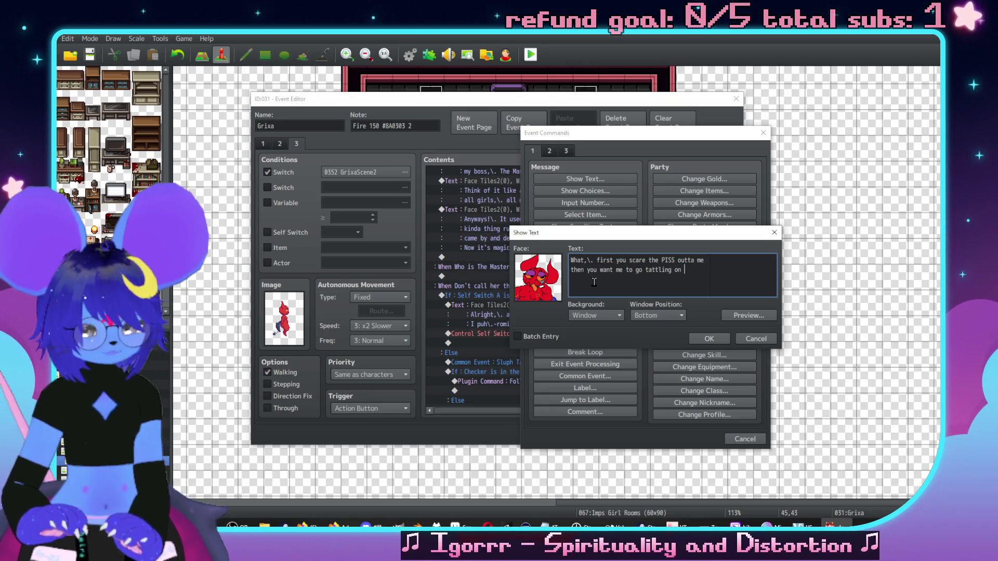
{"action": "type", "text": " BOSS?"}
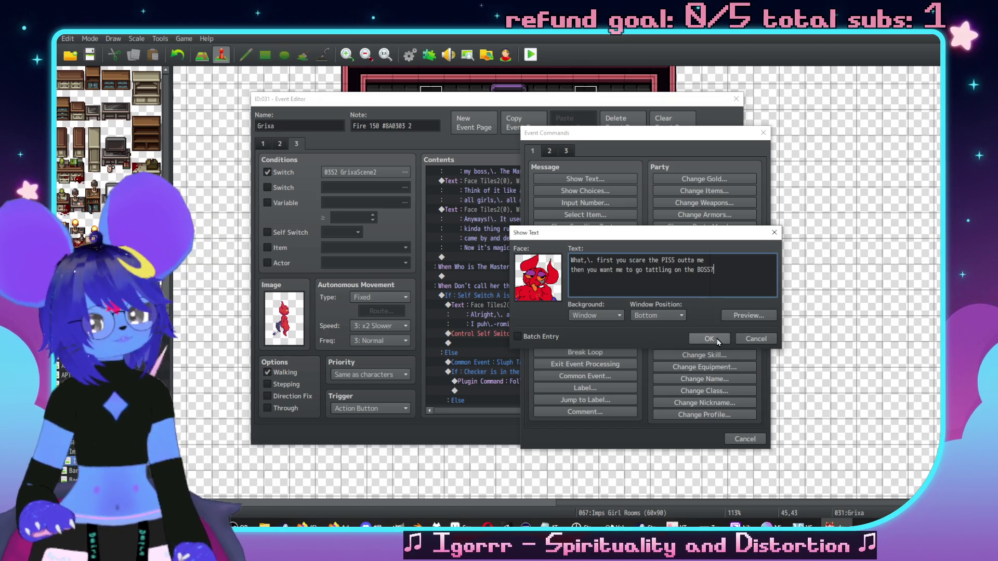
- Confirm the first reply and add another message with the red Face Tiles2 face
{"action": "left_click", "coordinate": [717, 340]}
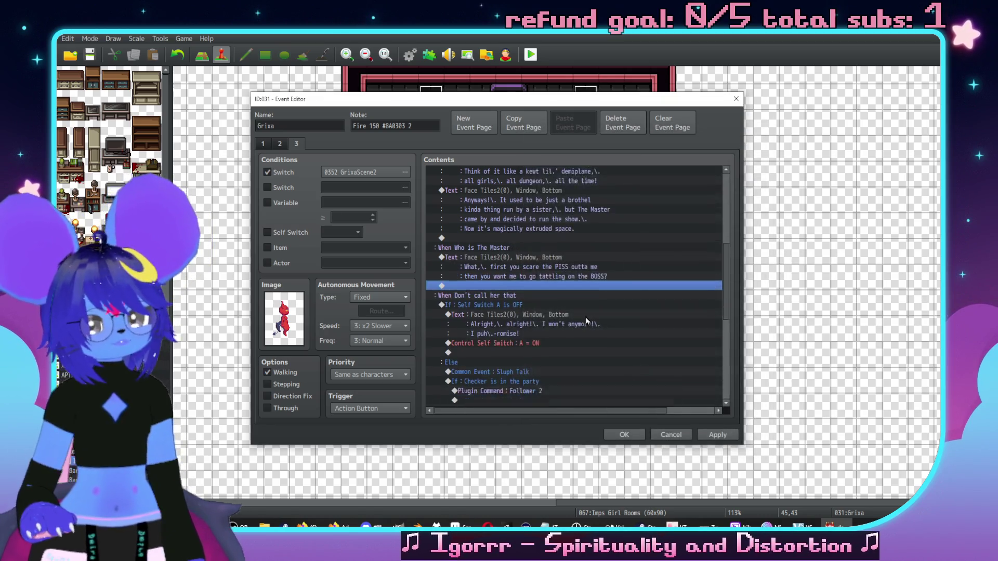
{"action": "double_click", "coordinate": [561, 287]}
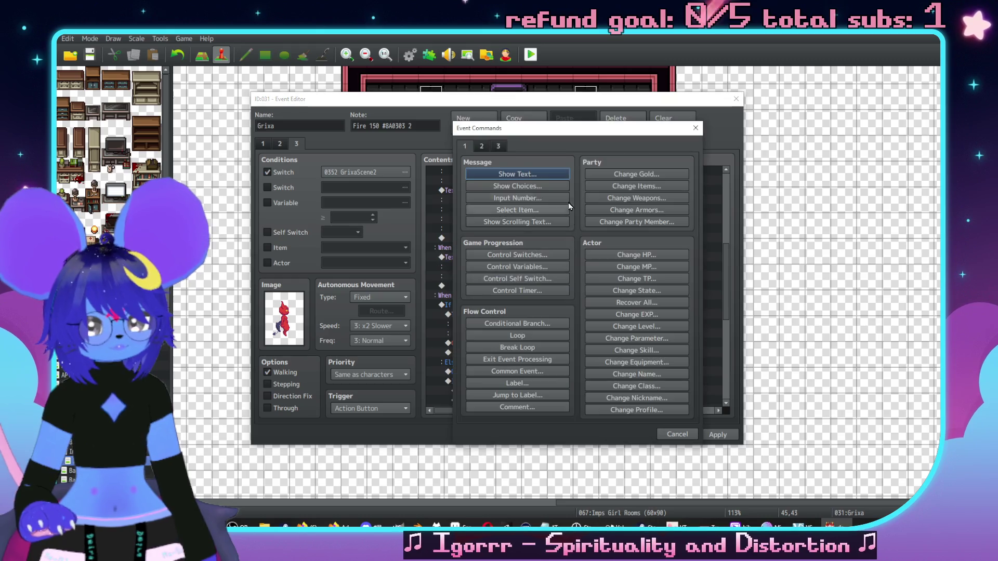
{"action": "left_click", "coordinate": [518, 173]}
{"action": "double_click", "coordinate": [471, 266]}
{"action": "left_click", "coordinate": [451, 220]}
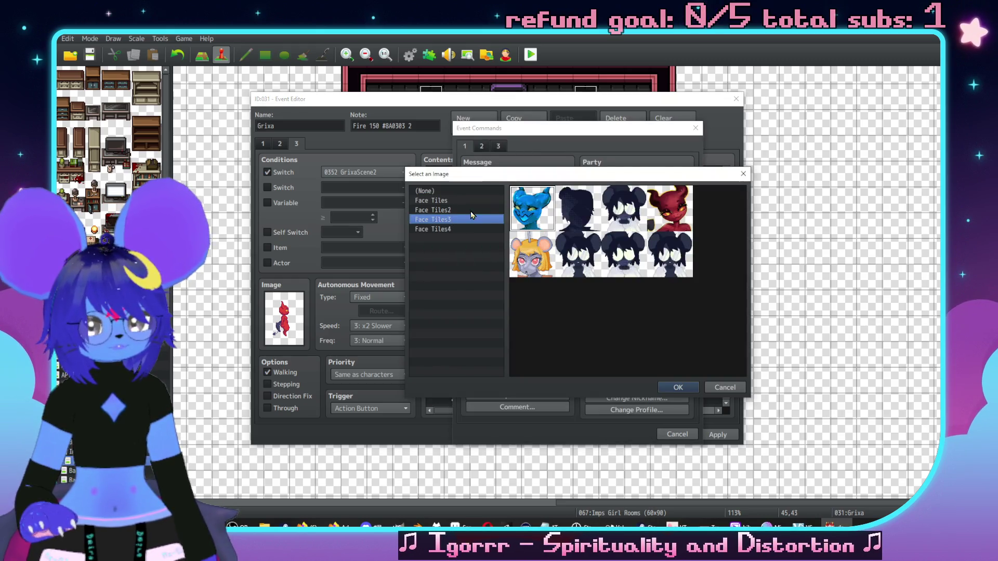
{"action": "left_click", "coordinate": [468, 211]}
{"action": "double_click", "coordinate": [537, 210]}
- Write 'What part of "I ain't a NARC" don't you understand,\. twig!!' and confirm it
{"action": "type", "text": "What pat"}
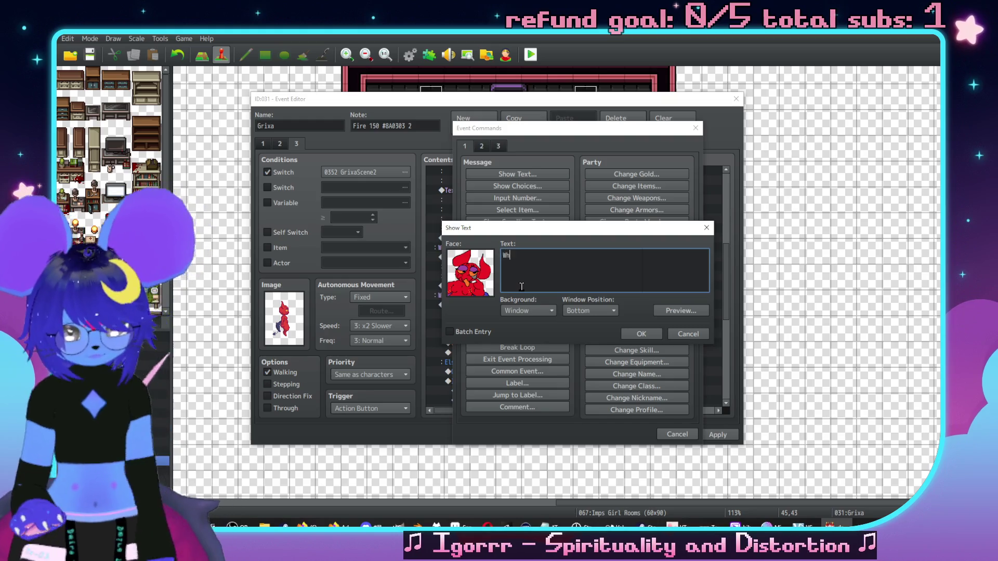
{"action": "key", "text": "BackSpace"}
{"action": "type", "text": "rt of "}
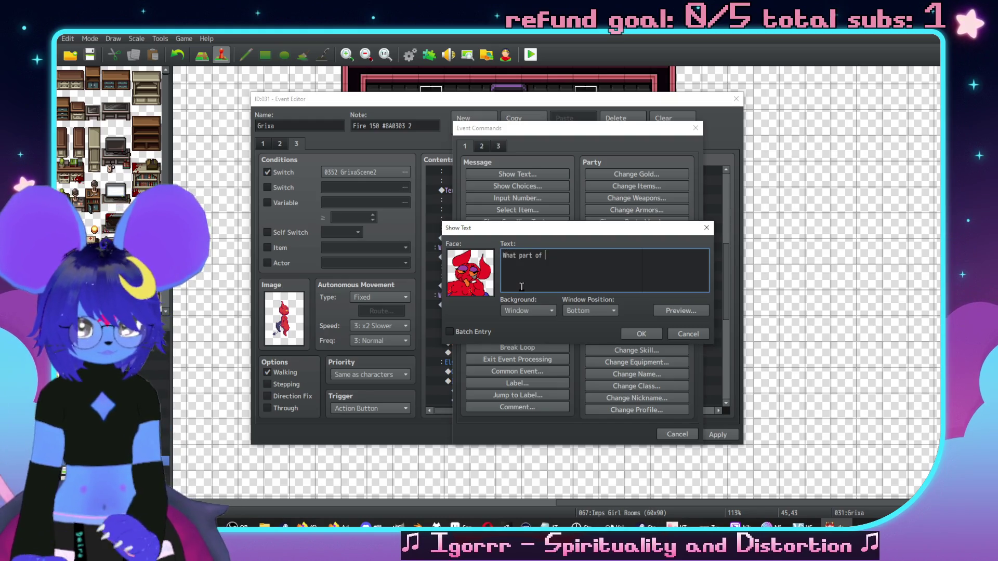
{"action": "type", "text": "\"I 't a NAR"}
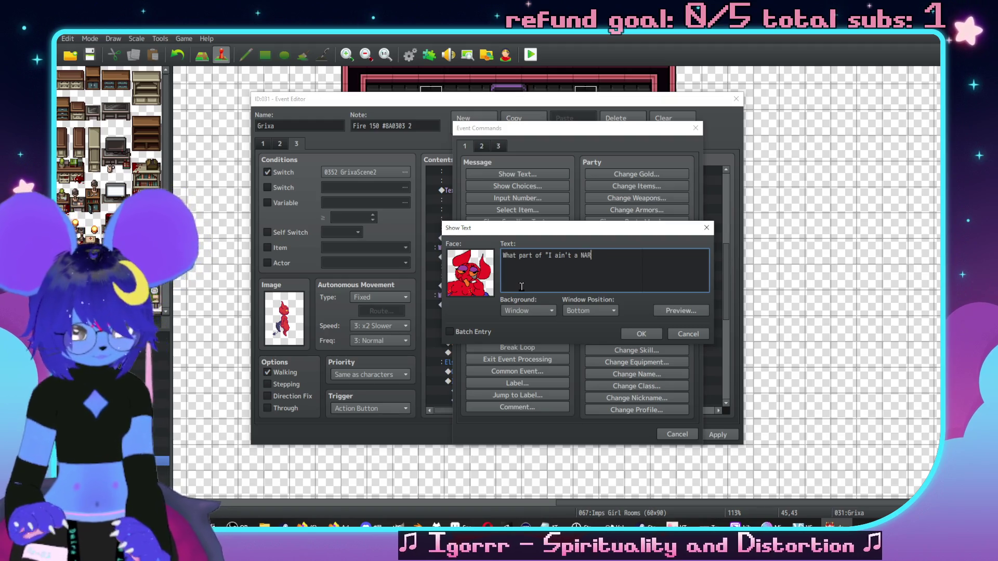
{"action": "type", "text": "C' "}
{"action": "type", "text": " don't you"}
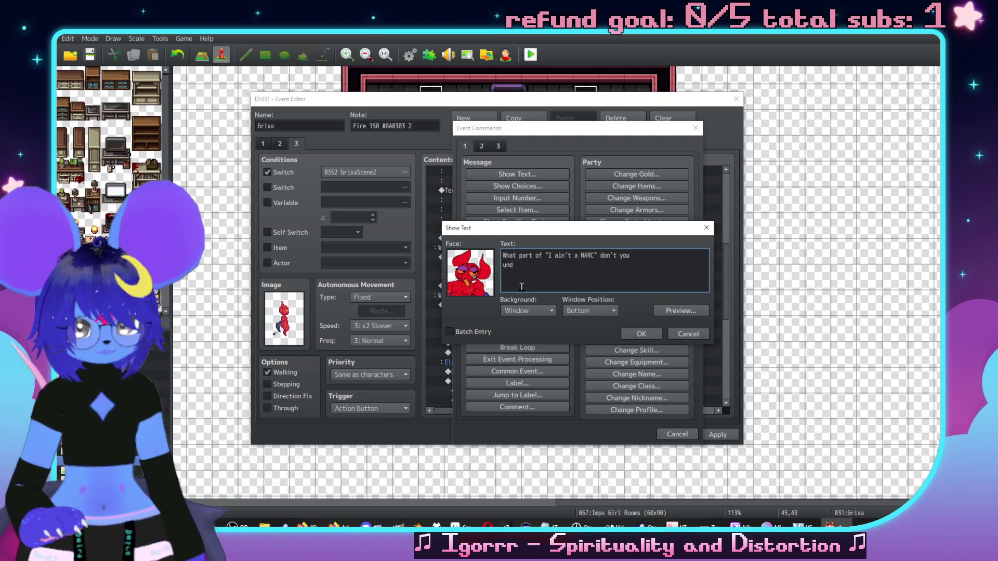
{"action": "key", "text": "BackSpace"}
{"action": "key", "text": "BackSpace"}
{"action": "type", "text": "erstand, t"}
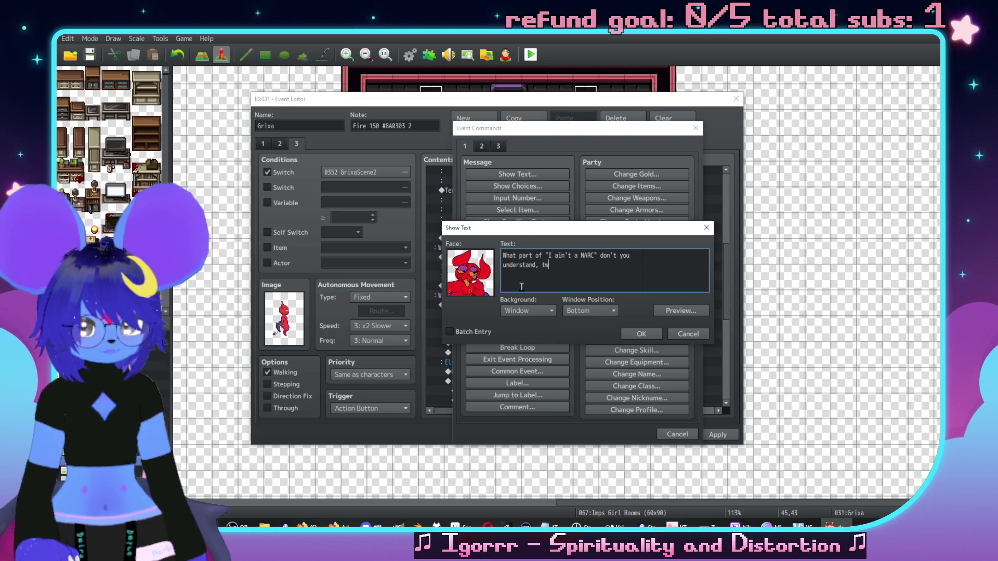
{"action": "type", "text": "wig!!"}
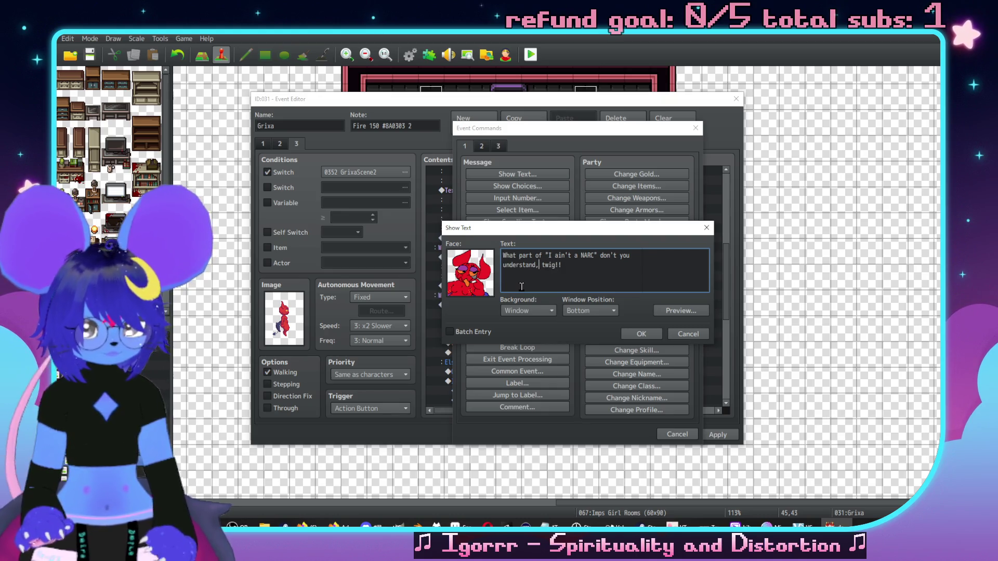
{"action": "left_click", "coordinate": [641, 334]}
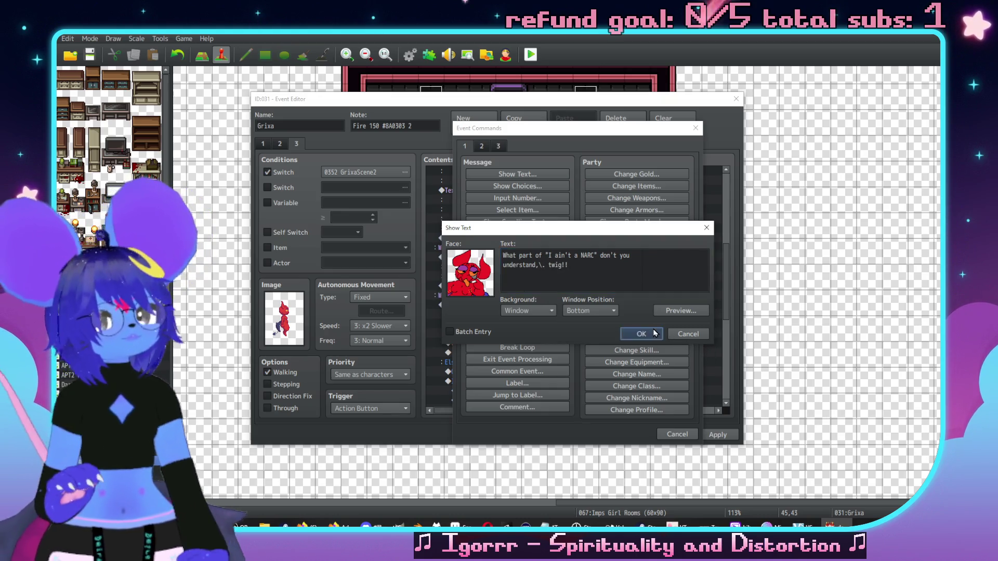